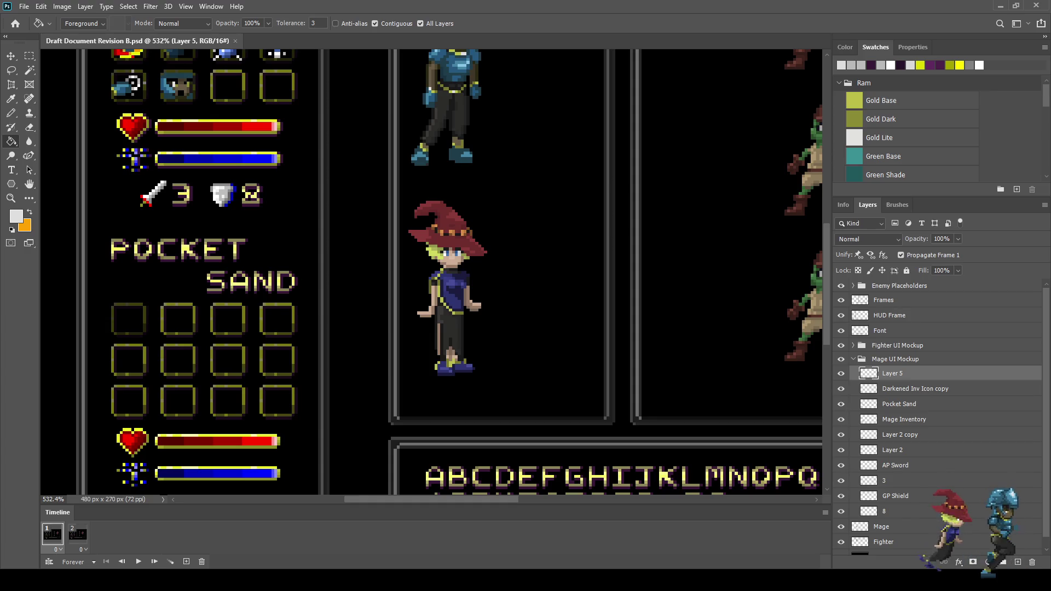
# On the Mage layer, lasso a freehand selection around the mage's hair and face.
pyautogui.scroll(-1, 939, 416)
pyautogui.click(887, 517)
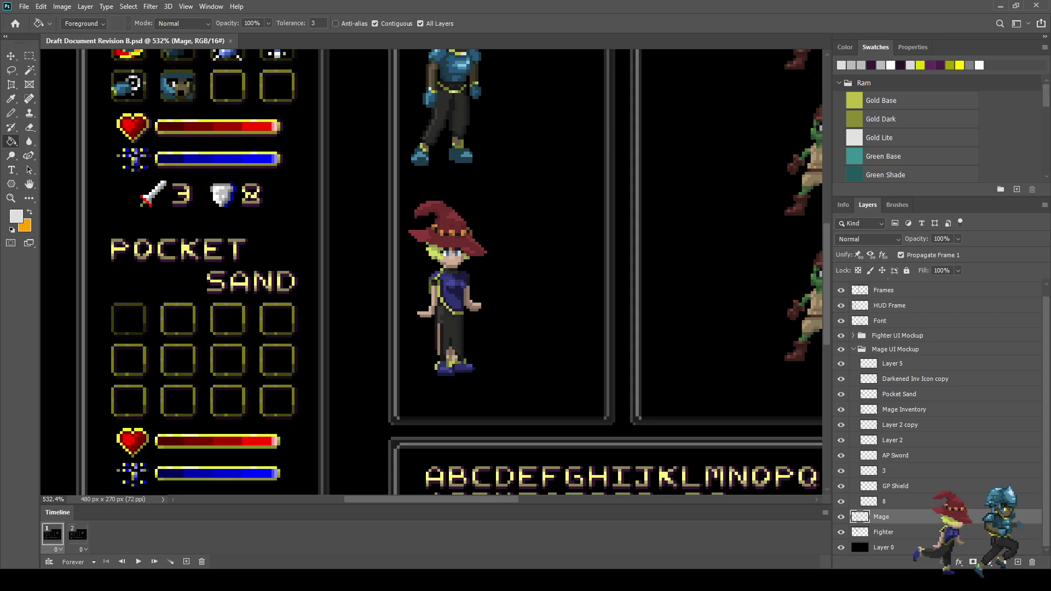
pyautogui.press('l')
pyautogui.scroll(8, 445, 263)
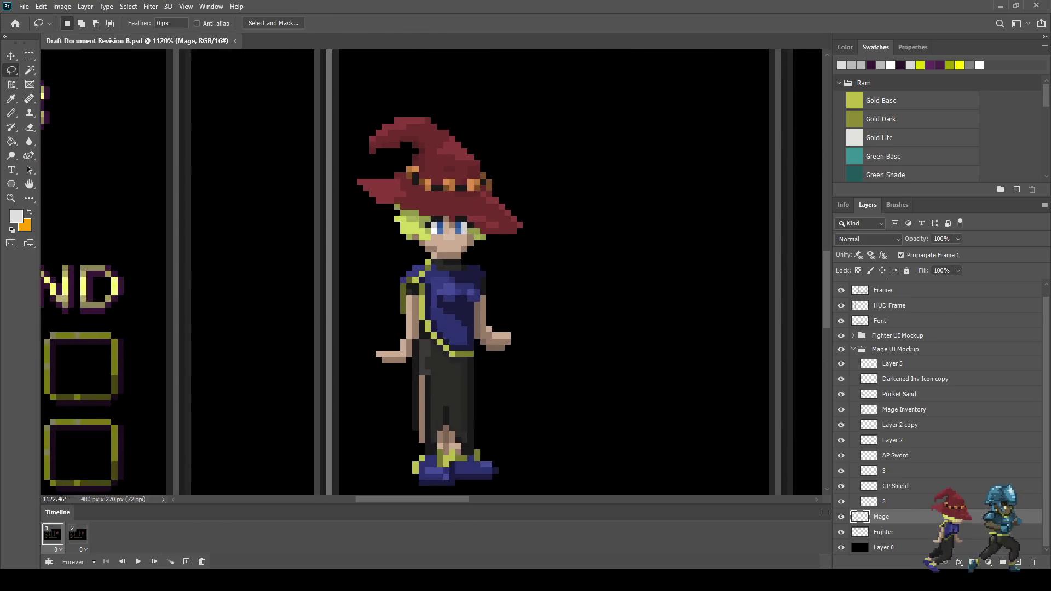
pyautogui.moveTo(400, 246)
pyautogui.mouseDown()
pyautogui.moveTo(399, 178)
pyautogui.moveTo(503, 174)
pyautogui.mouseUp()
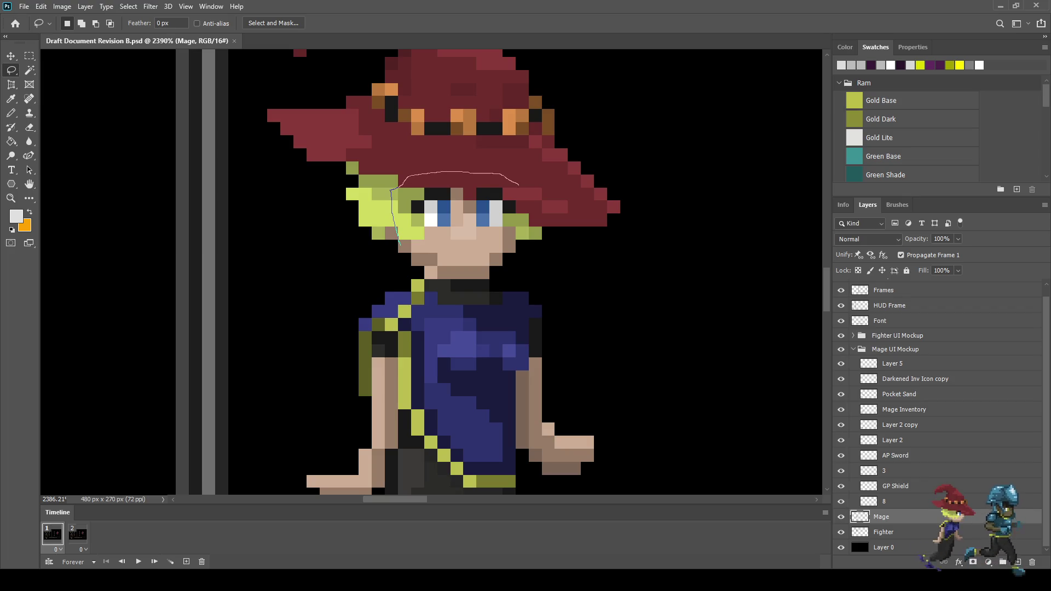
pyautogui.moveTo(520, 241)
pyautogui.mouseDown()
pyautogui.moveTo(508, 273)
pyautogui.moveTo(448, 272)
pyautogui.moveTo(400, 247)
pyautogui.mouseUp()
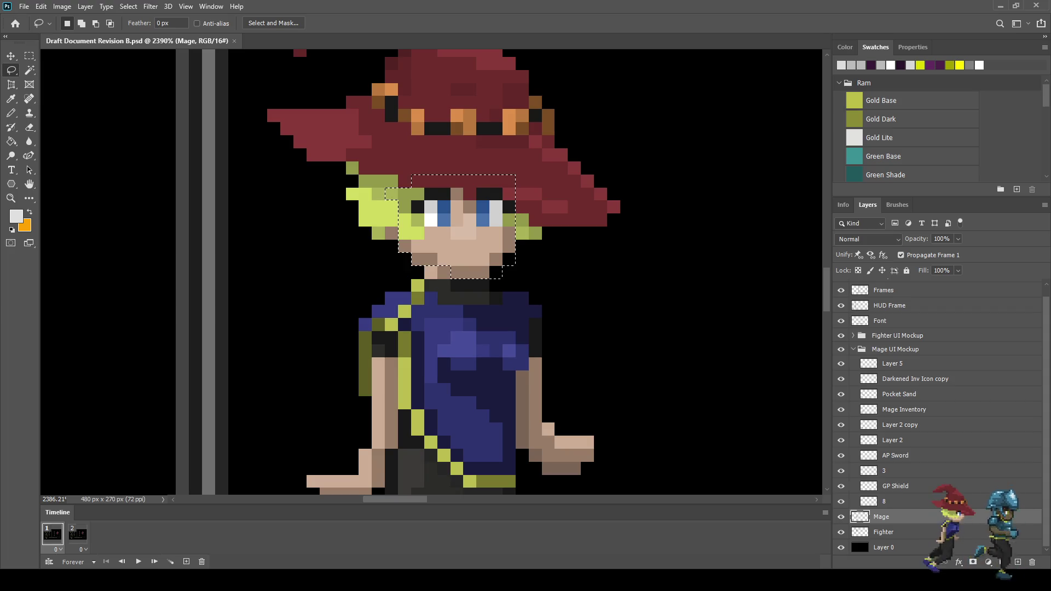
pyautogui.scroll(-8, 400, 249)
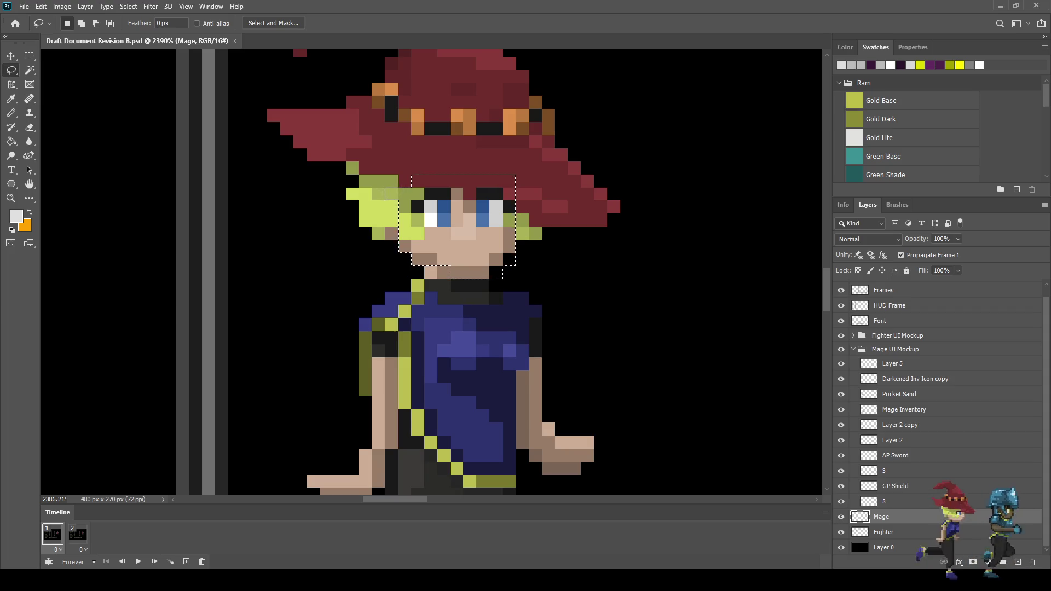
pyautogui.scroll(-2, 400, 249)
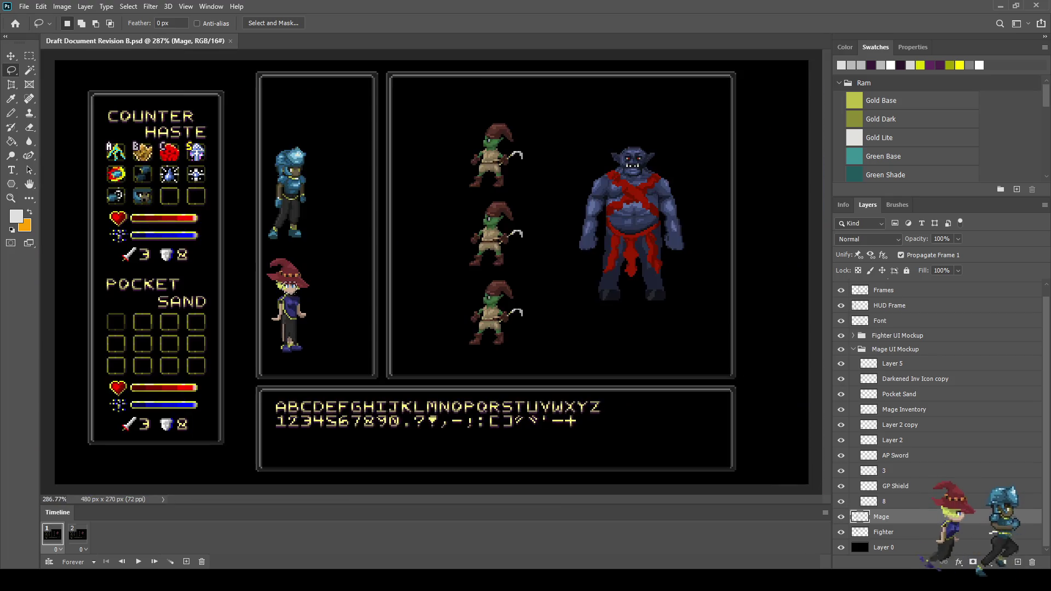
# Nudge the Layer 5 face sprite left and down into the first inventory slot.
pyautogui.scroll(6, 82, 296)
pyautogui.hscroll(-2, 378, 274)
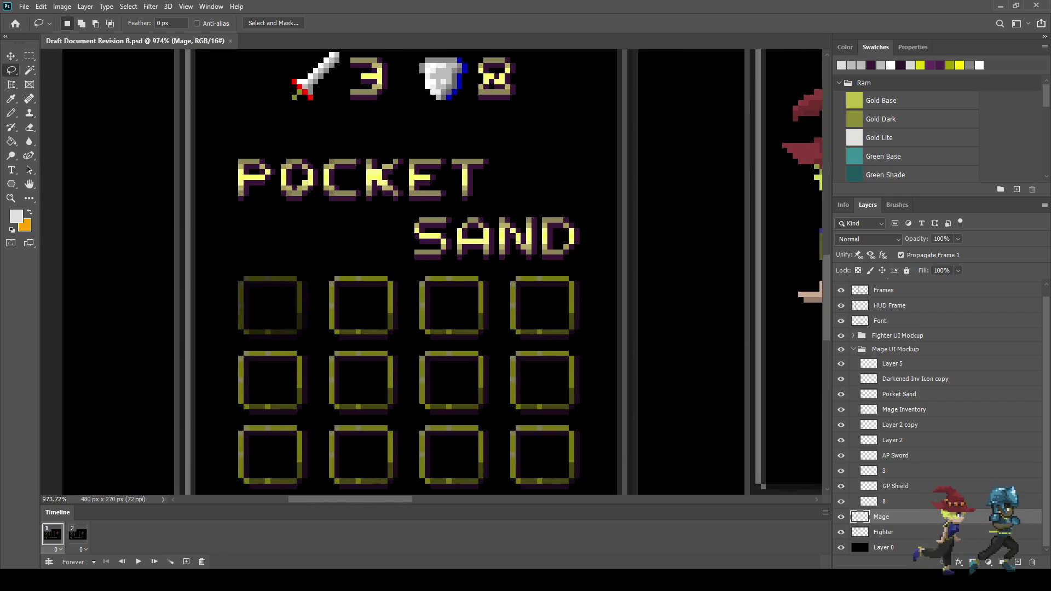
pyautogui.scroll(1, 939, 416)
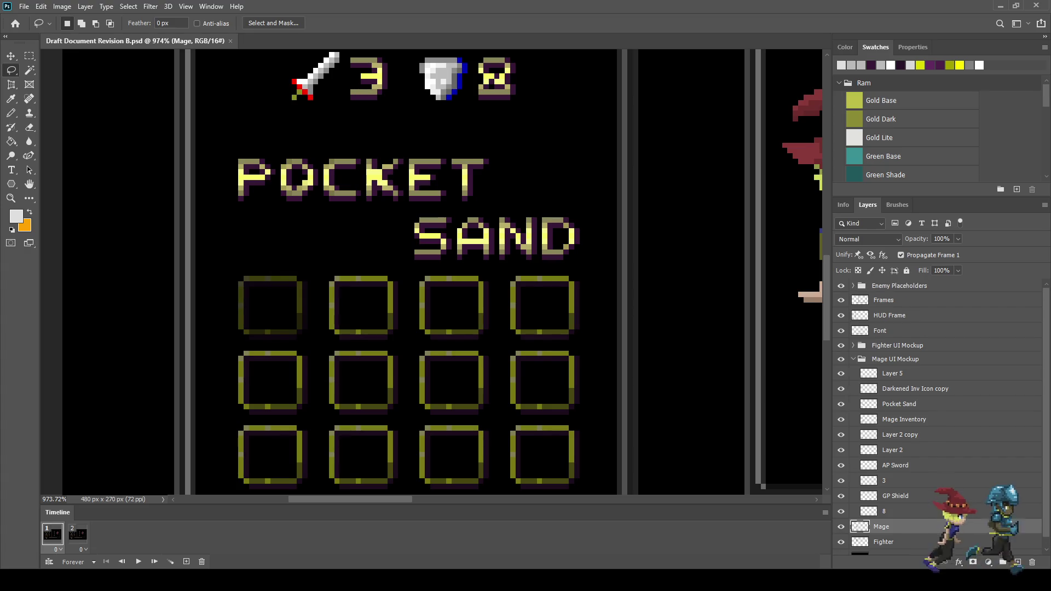
pyautogui.click(892, 373)
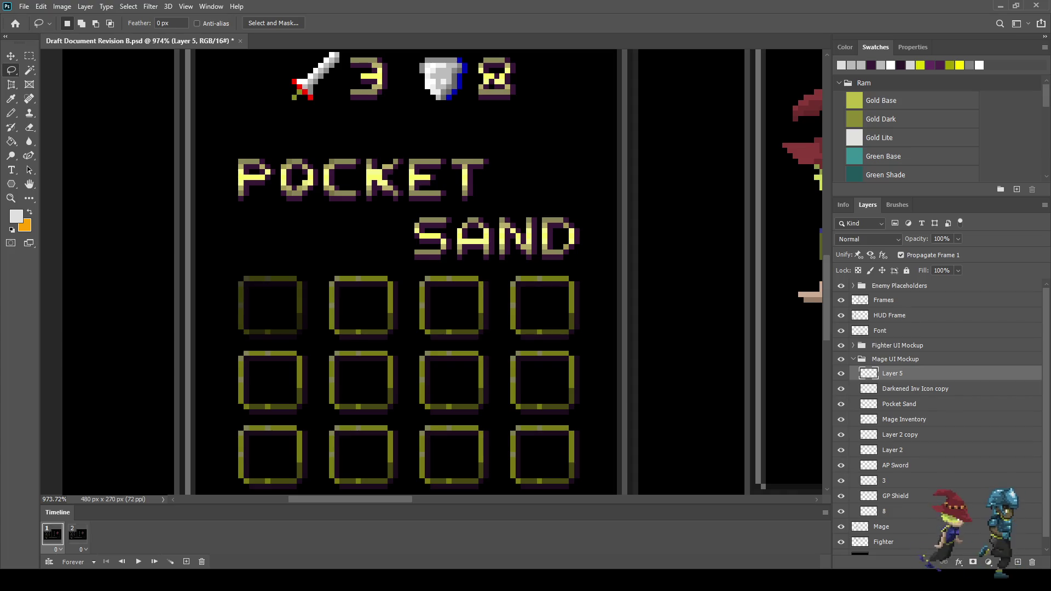
pyautogui.hotkey('ctrl', 't')
pyautogui.hotkey('shift', 'Left')
pyautogui.hotkey('shift', 'Left')
pyautogui.hotkey('shift', 'Left')
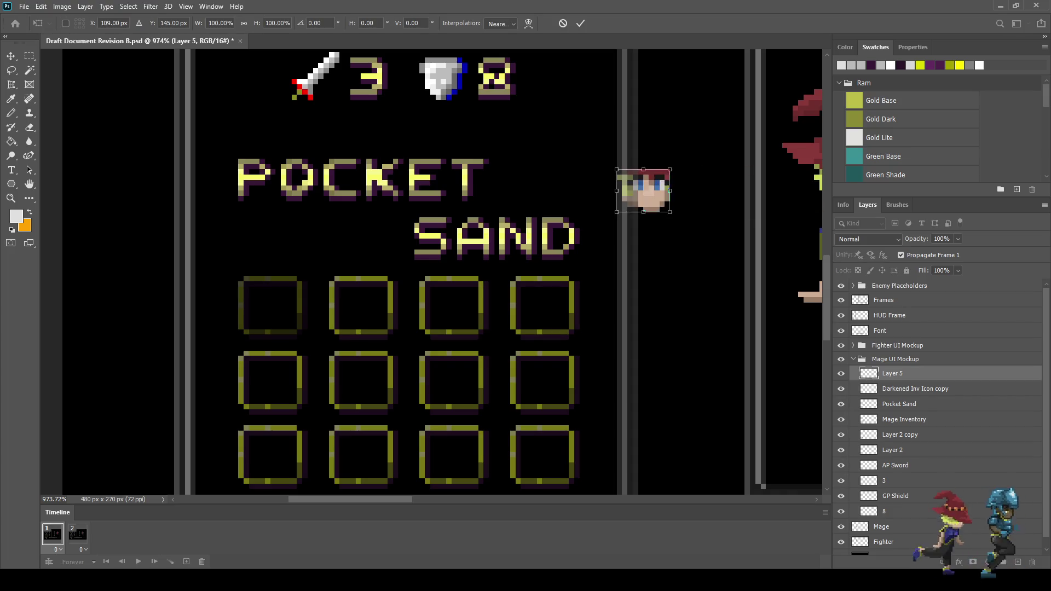
pyautogui.hotkey('shift', 'Left')
pyautogui.hotkey('shift', 'Left')
pyautogui.hotkey('shift', 'Left')
pyautogui.press('Down')
pyautogui.press('Down')
pyautogui.press('Down')
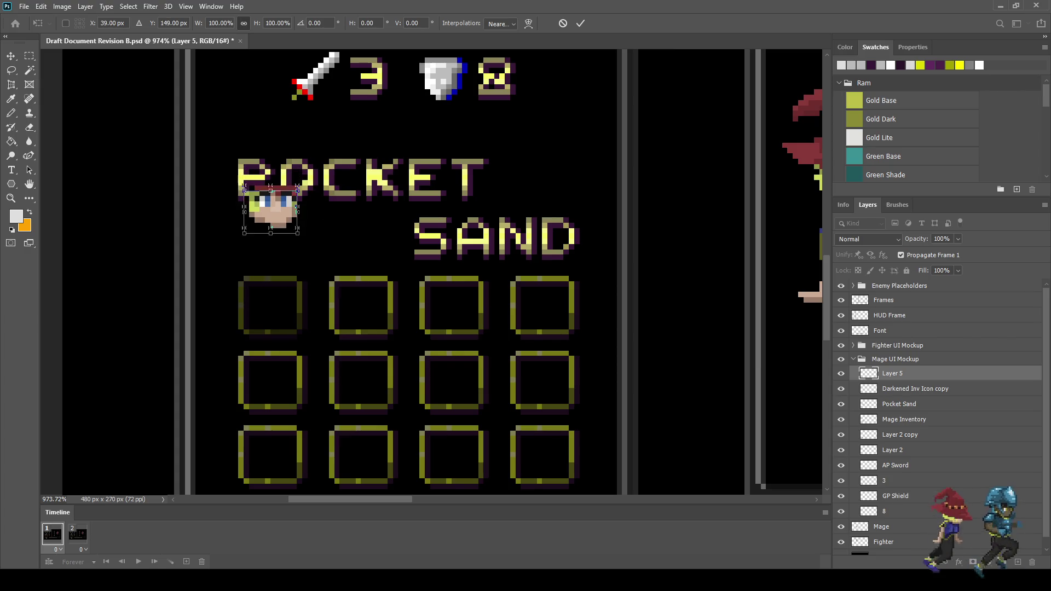
pyautogui.press('Down')
pyautogui.press('Down')
pyautogui.press('Down')
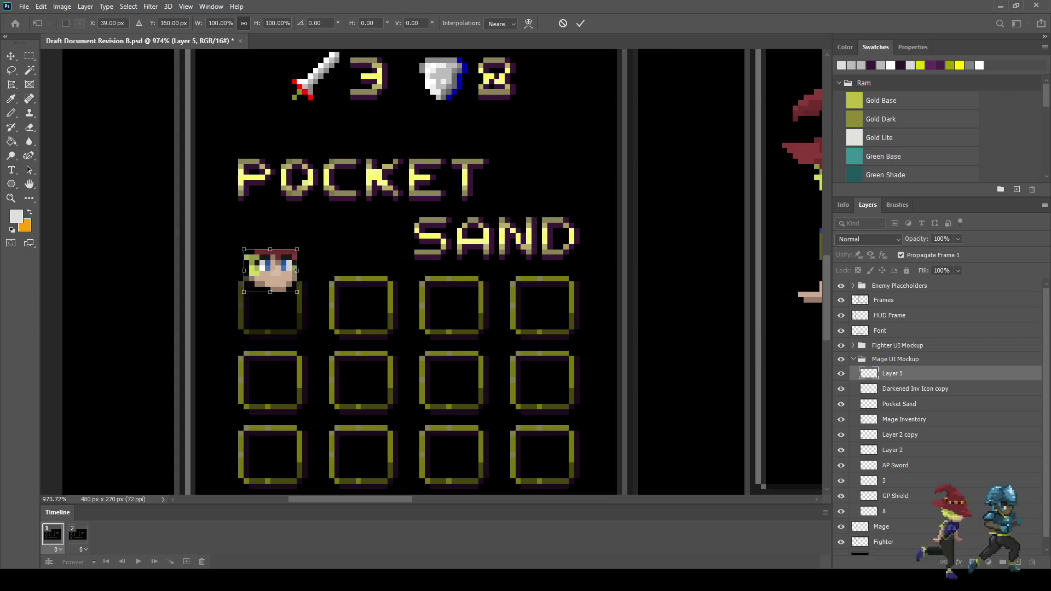
pyautogui.press('Down')
pyautogui.press('Down')
pyautogui.press('Down')
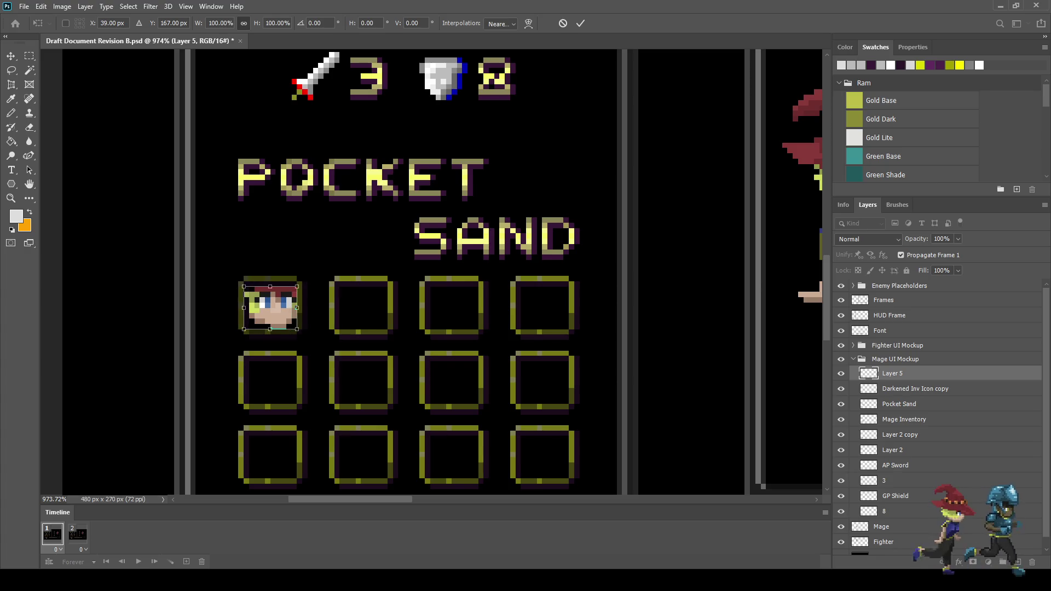
pyautogui.press('Return')
pyautogui.press('l')
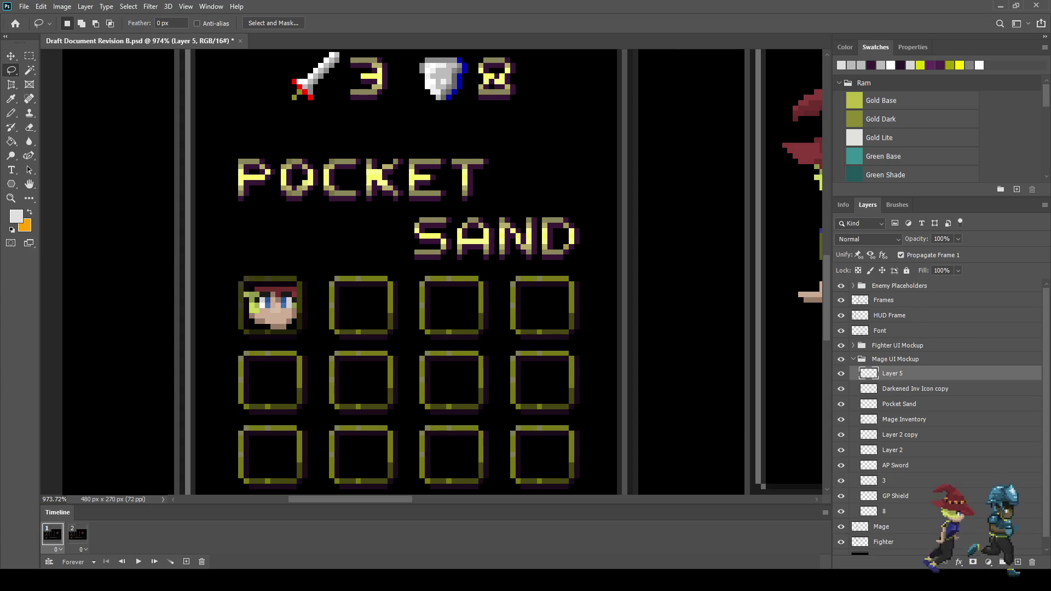
# Shift the face sprite one pixel right within the slot.
pyautogui.hotkey('ctrl', 't')
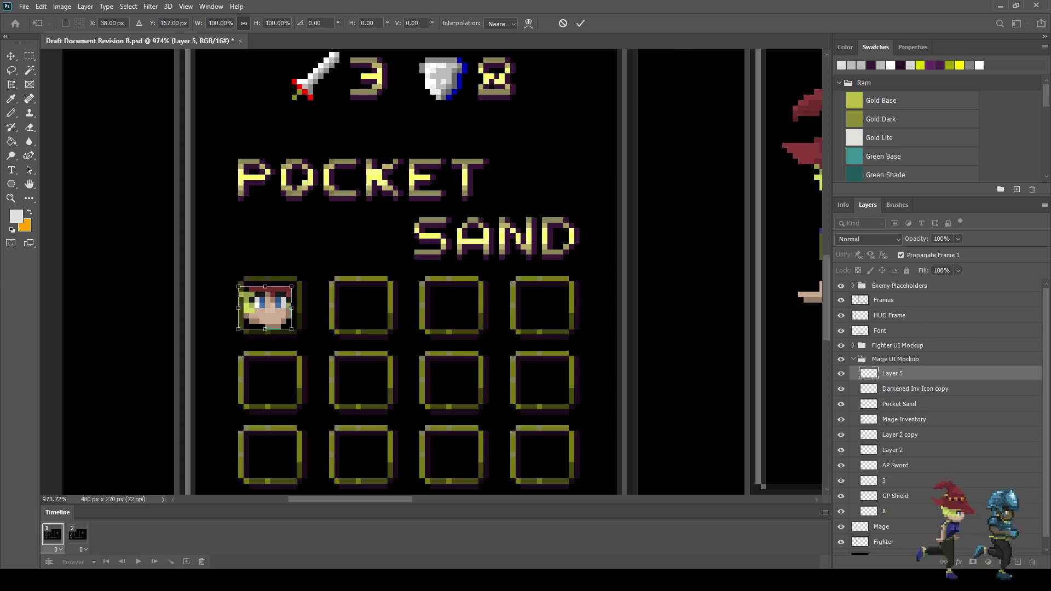
pyautogui.press('Right')
pyautogui.press('Return')
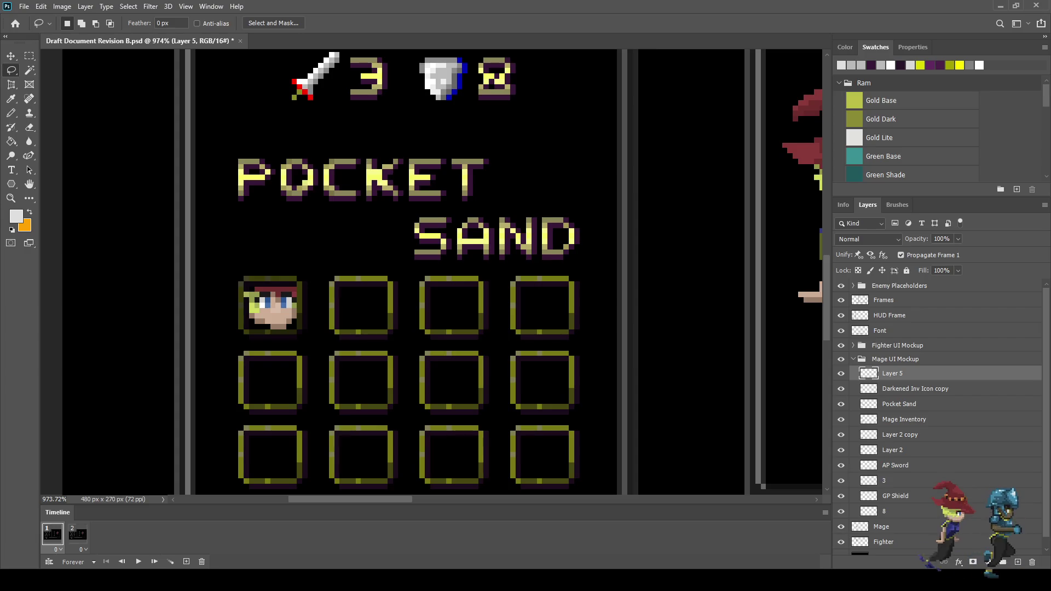
# Repaint the face icon's eye pixels black.
pyautogui.scroll(10, 273, 300)
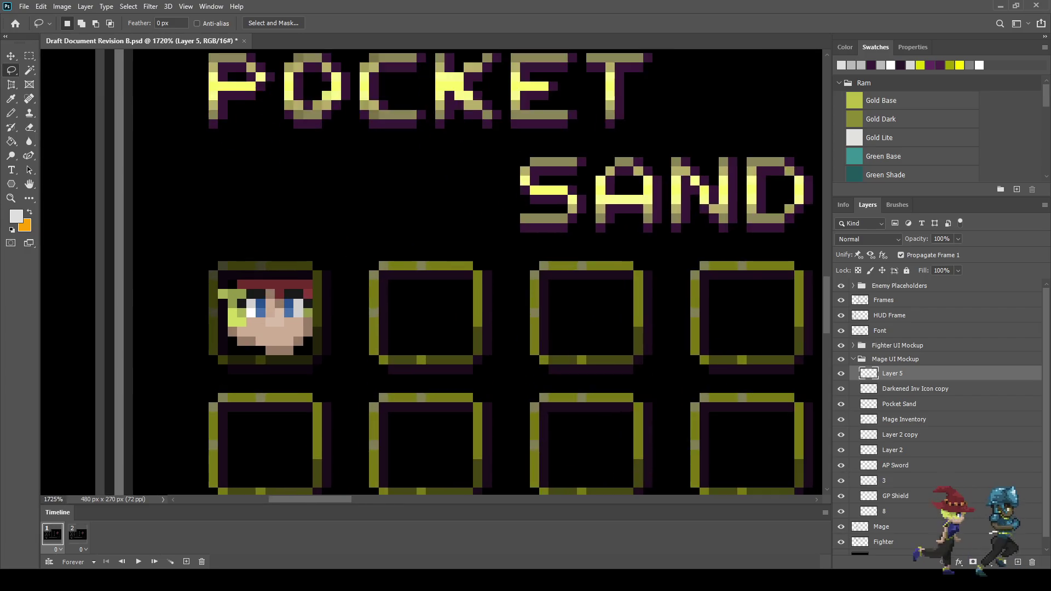
pyautogui.press('i')
pyautogui.click(228, 309)
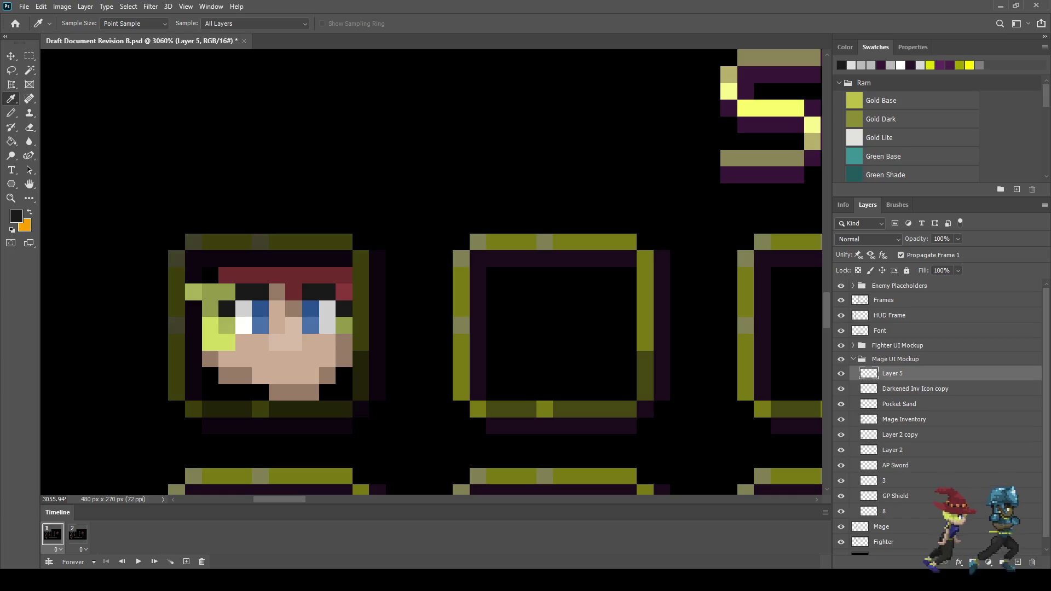
pyautogui.press('b')
pyautogui.click(260, 308)
pyautogui.click(244, 309)
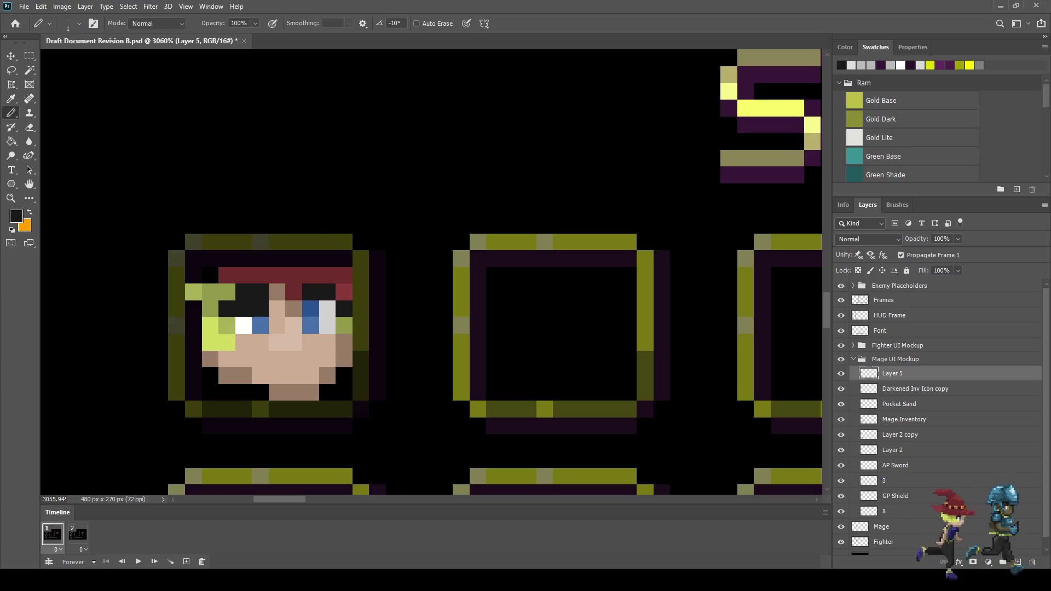
pyautogui.click(310, 308)
pyautogui.click(326, 309)
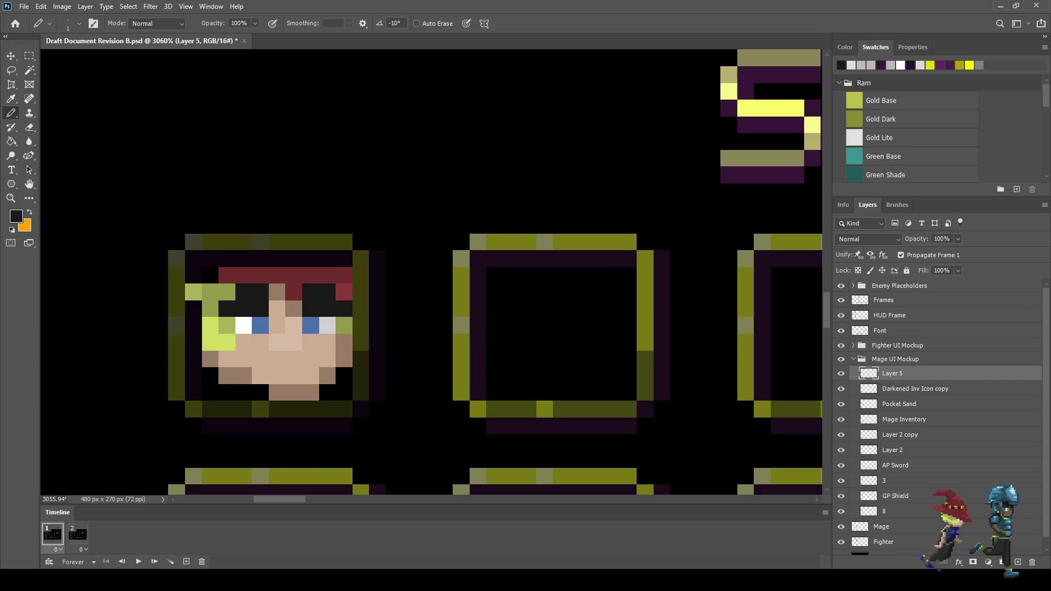
# Add two light-grey mouth pixels and one below the left eye.
pyautogui.press('i')
pyautogui.click(327, 325)
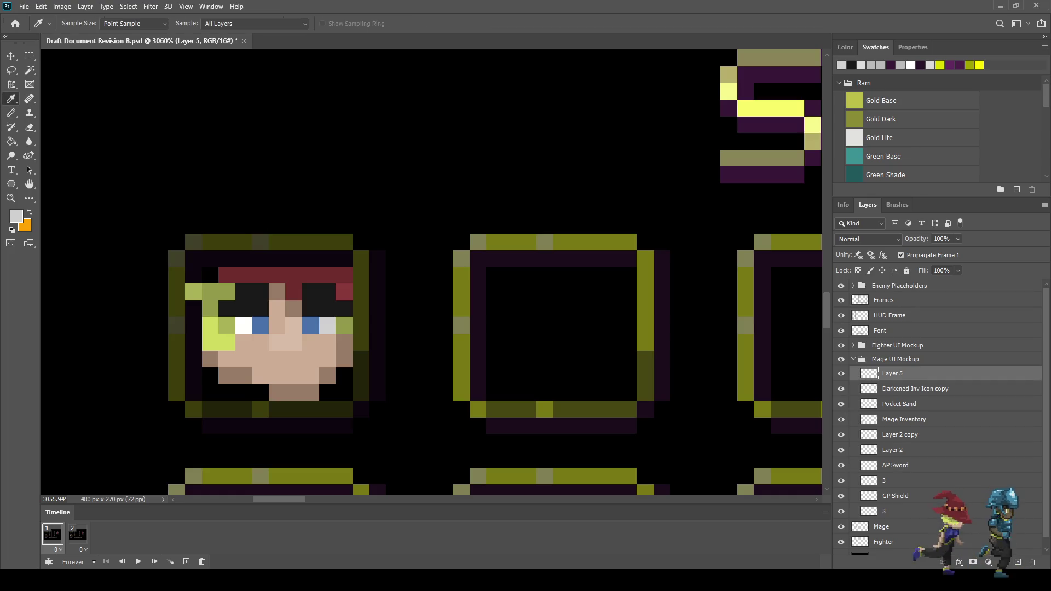
pyautogui.press('b')
pyautogui.click(294, 376)
pyautogui.click(277, 376)
pyautogui.click(260, 359)
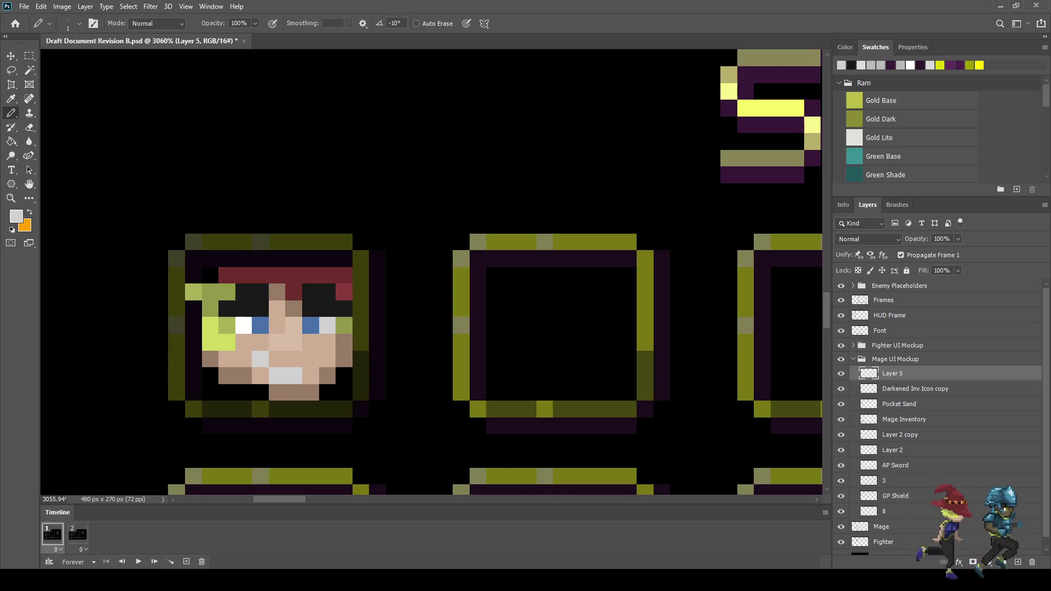
pyautogui.scroll(-5, 433, 274)
pyautogui.scroll(5, 433, 274)
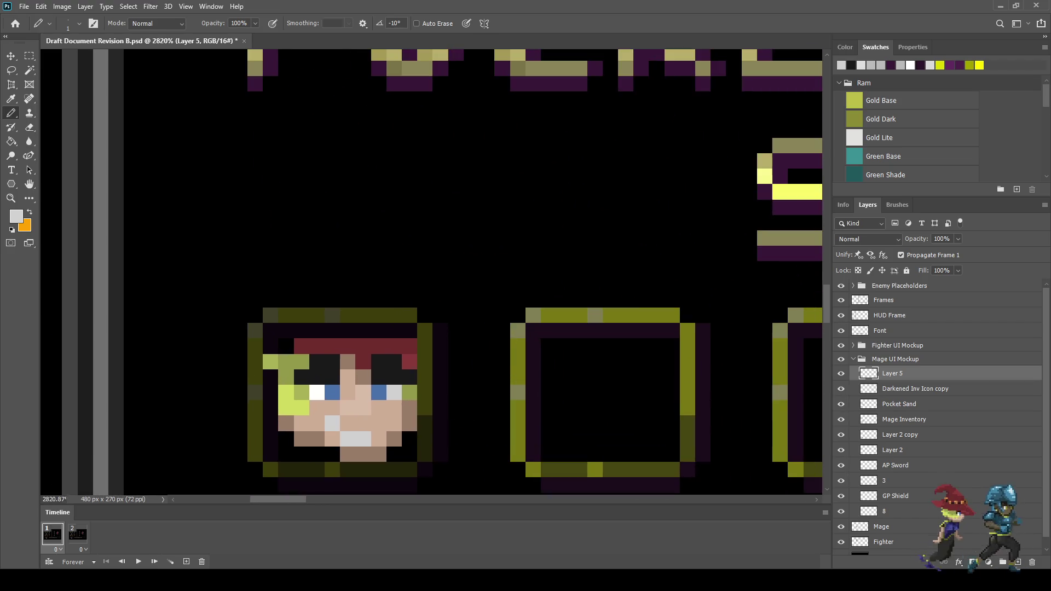
# Paint a dark red headband across the top and olive green hair down the left edge.
pyautogui.keyDown('alt'); pyautogui.click(356, 346); pyautogui.keyUp('alt')
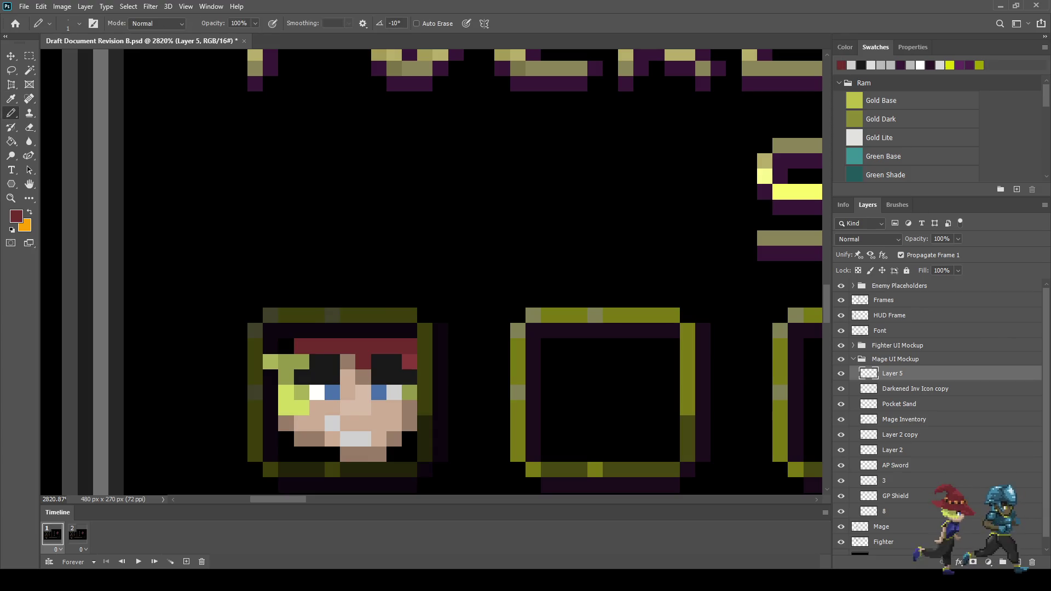
pyautogui.moveTo(413, 330)
pyautogui.mouseDown()
pyautogui.moveTo(279, 330)
pyautogui.moveTo(286, 345)
pyautogui.mouseUp()
pyautogui.press('alt')
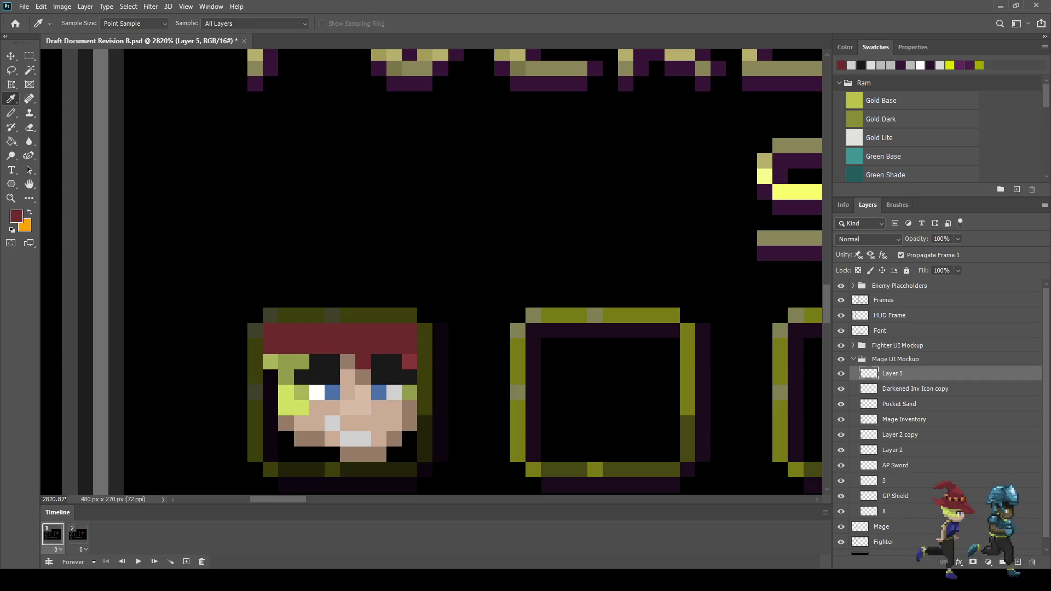
pyautogui.keyDown('alt'); pyautogui.click(293, 362); pyautogui.keyUp('alt')
pyautogui.moveTo(271, 377); pyautogui.dragTo(271, 407)
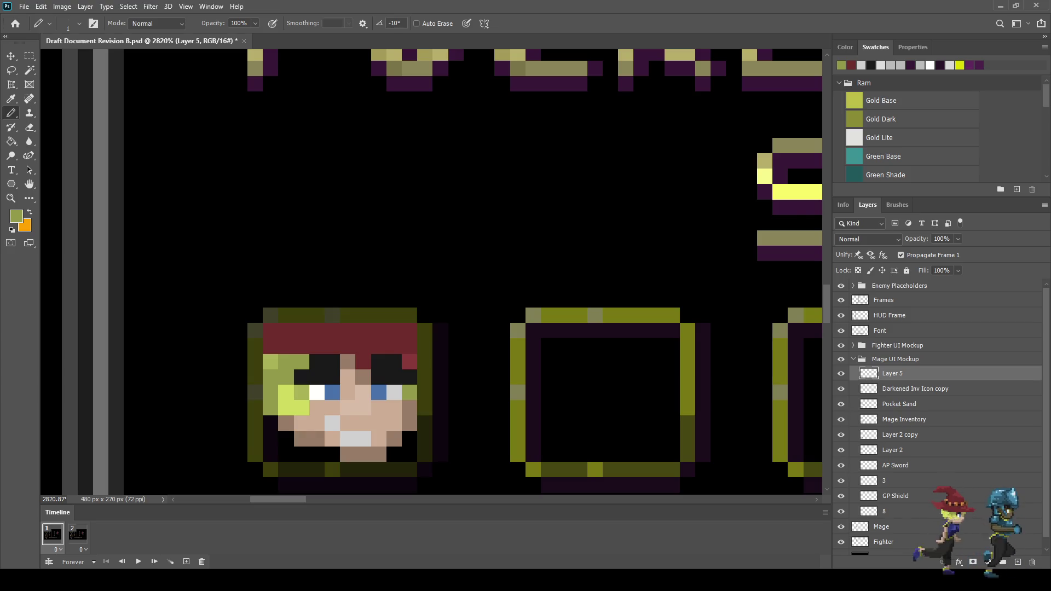
pyautogui.scroll(-10, 340, 429)
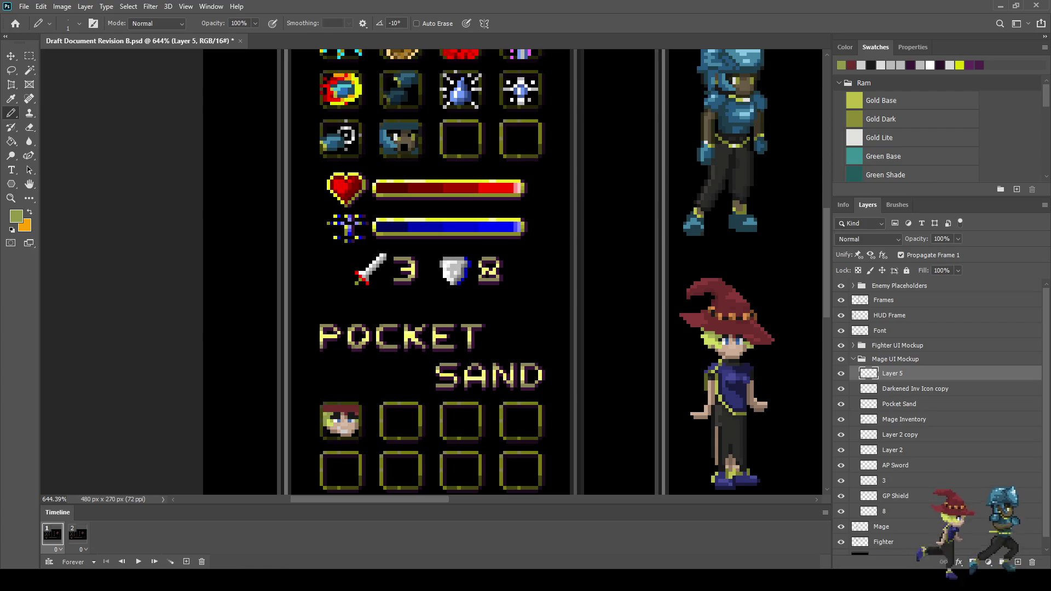
# Paint dark-navy shoulder pixels at the face icon's lower-left, sampled from the mage's robe.
pyautogui.scroll(6, 712, 378)
pyautogui.press('i')
pyautogui.click(538, 356)
pyautogui.scroll(-3, 538, 356)
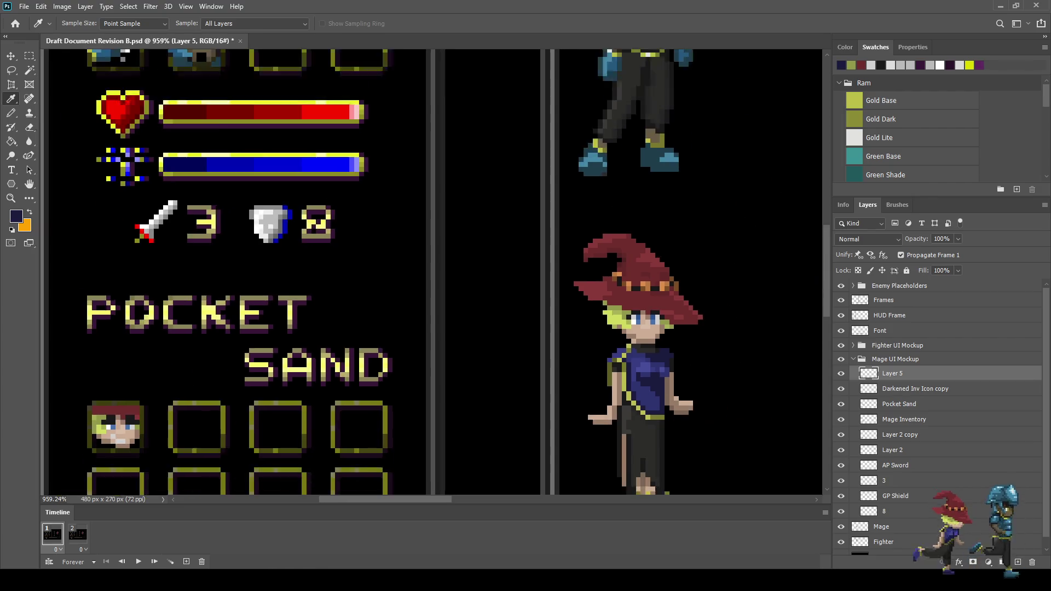
pyautogui.press('b')
pyautogui.scroll(-2, 355, 312)
pyautogui.scroll(6, 158, 411)
pyautogui.click(188, 382)
pyautogui.click(202, 396)
pyautogui.click(217, 410)
pyautogui.click(202, 411)
pyautogui.click(188, 397)
pyautogui.click(188, 410)
# Fill the bottom row and lower-right corner of the icon with navy.
pyautogui.click(231, 411)
pyautogui.click(246, 411)
pyautogui.click(304, 411)
pyautogui.click(318, 411)
pyautogui.click(318, 396)
pyautogui.scroll(-5, 323, 405)
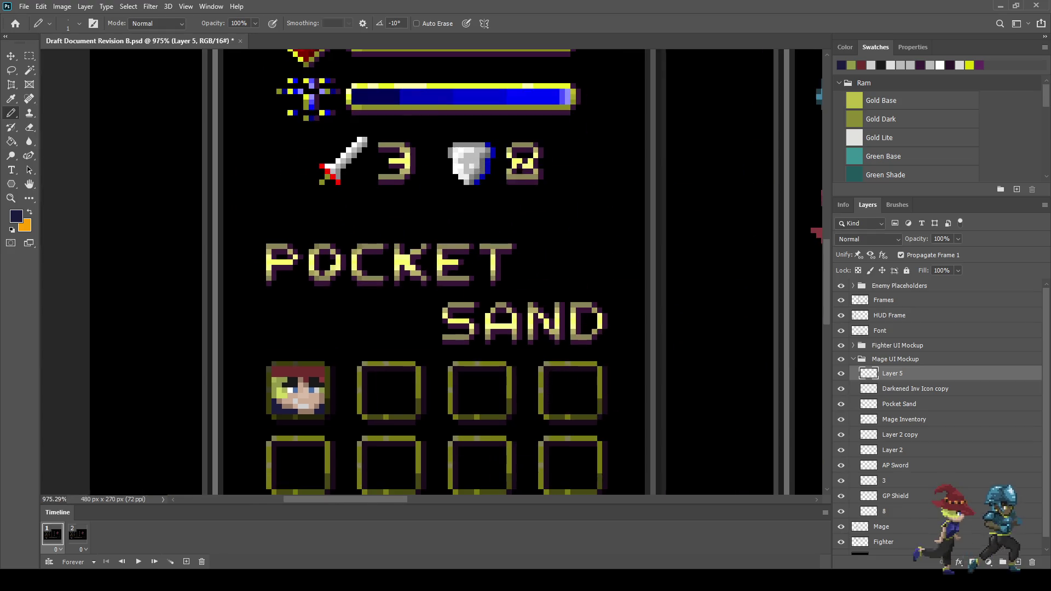
pyautogui.scroll(-2, 328, 415)
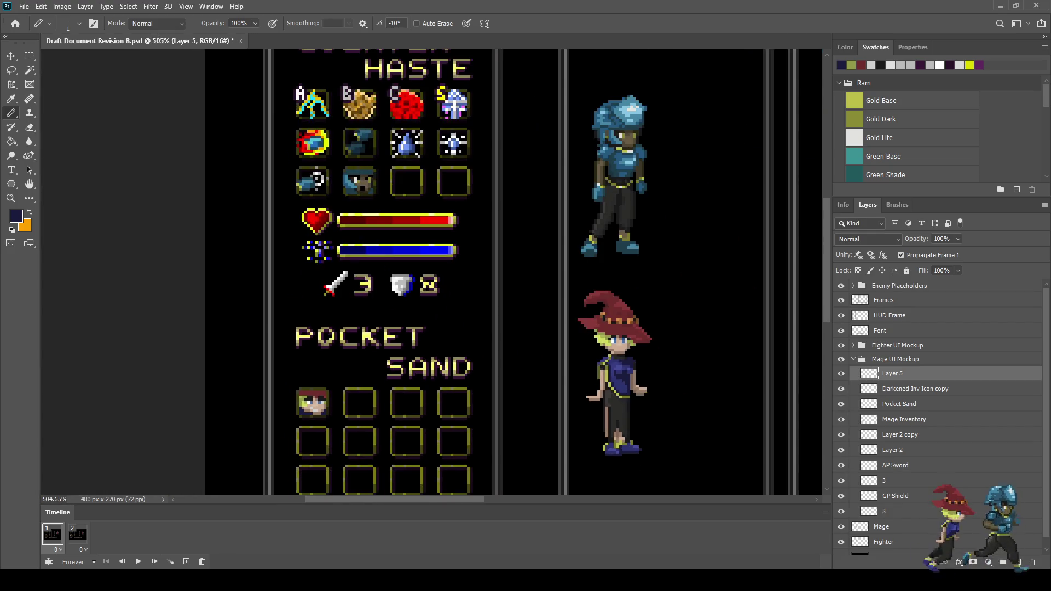
pyautogui.scroll(7, 310, 415)
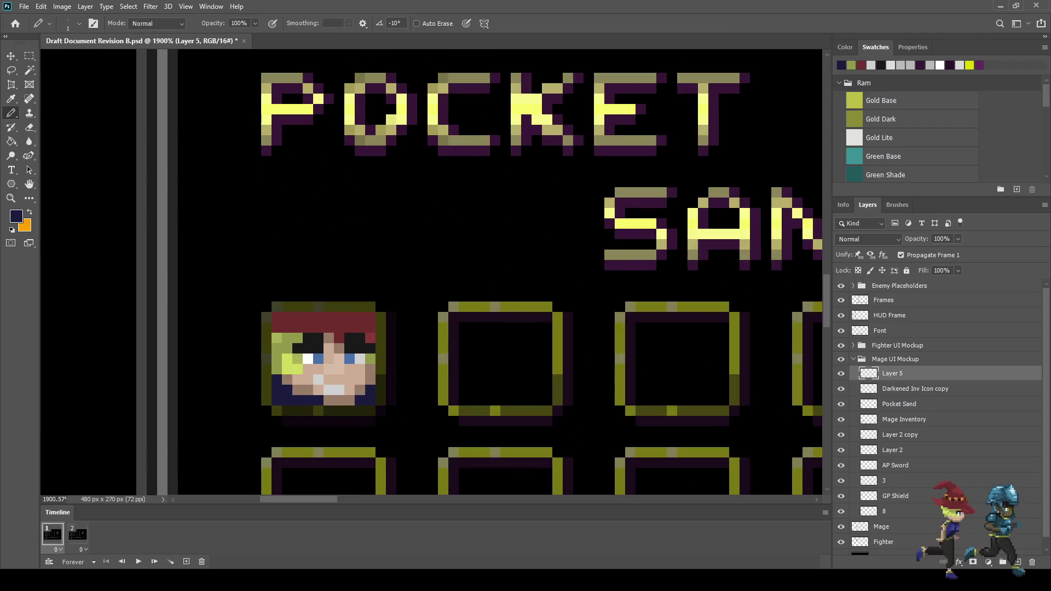
pyautogui.scroll(2, 324, 370)
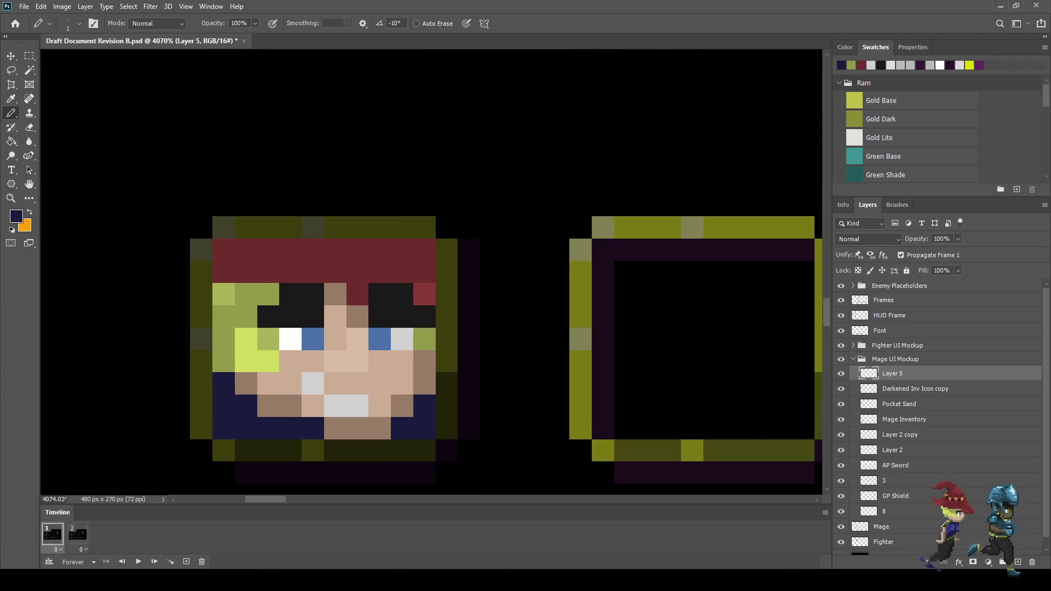
# Repaint the two black eye-corner pixels in the face's skin tone.
pyautogui.press('i')
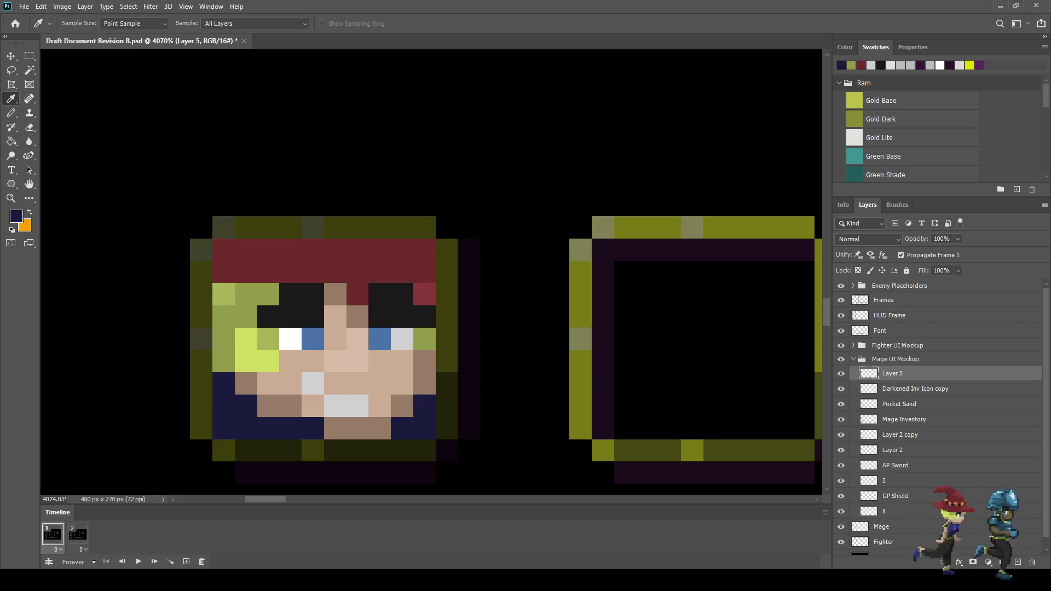
pyautogui.click(335, 316)
pyautogui.press('b')
pyautogui.click(312, 317)
pyautogui.click(291, 316)
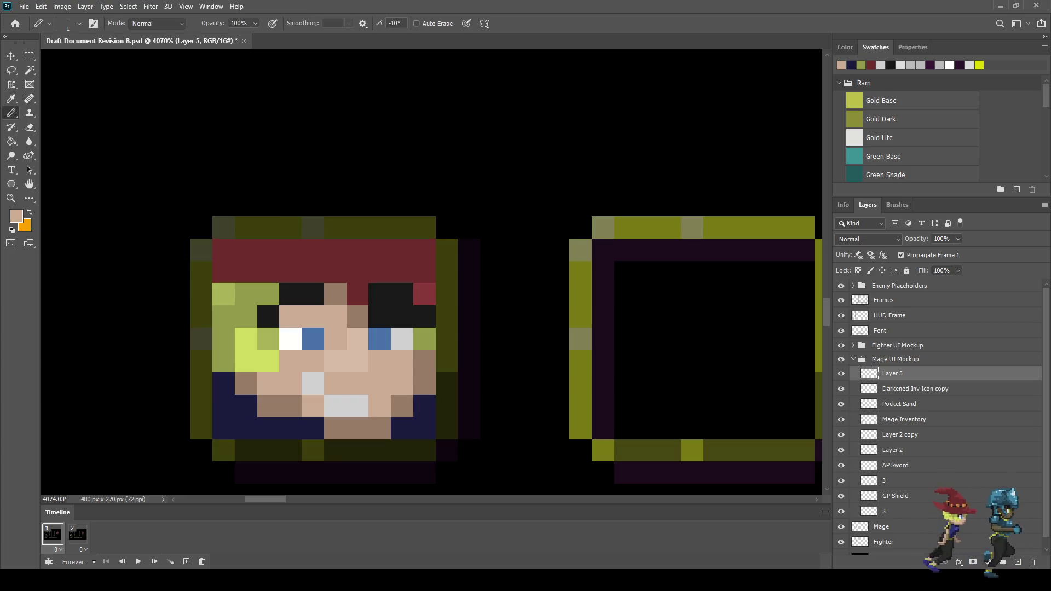
pyautogui.scroll(-5, 258, 359)
pyautogui.scroll(2, 258, 359)
pyautogui.scroll(3, 280, 348)
# Turn the two tooth pixels and one grey face pixel white.
pyautogui.press('i')
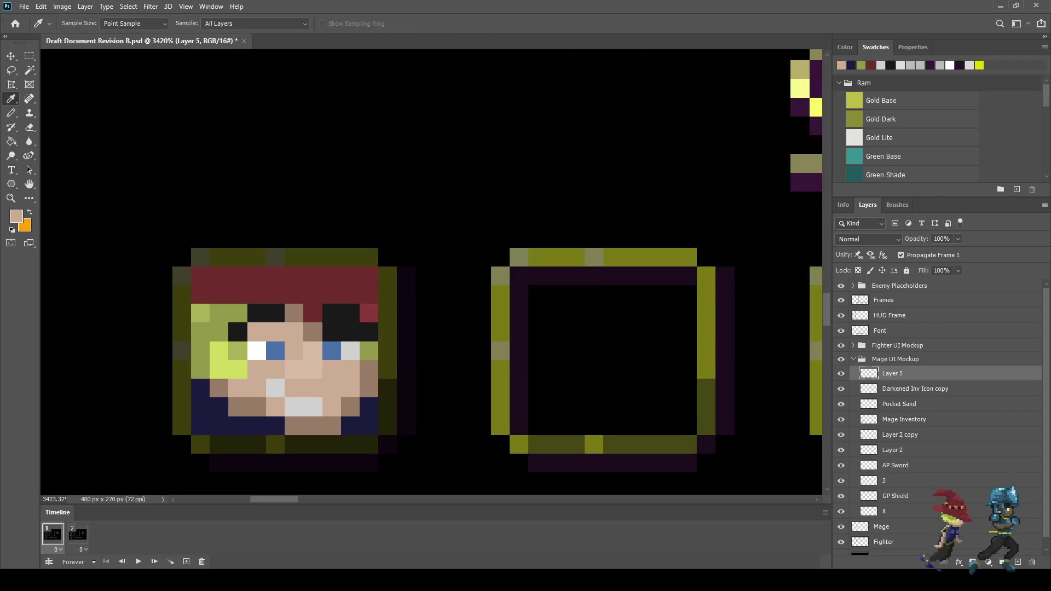
pyautogui.click(257, 350)
pyautogui.press('b')
pyautogui.click(312, 407)
pyautogui.click(294, 406)
pyautogui.click(275, 388)
pyautogui.scroll(-10, 275, 388)
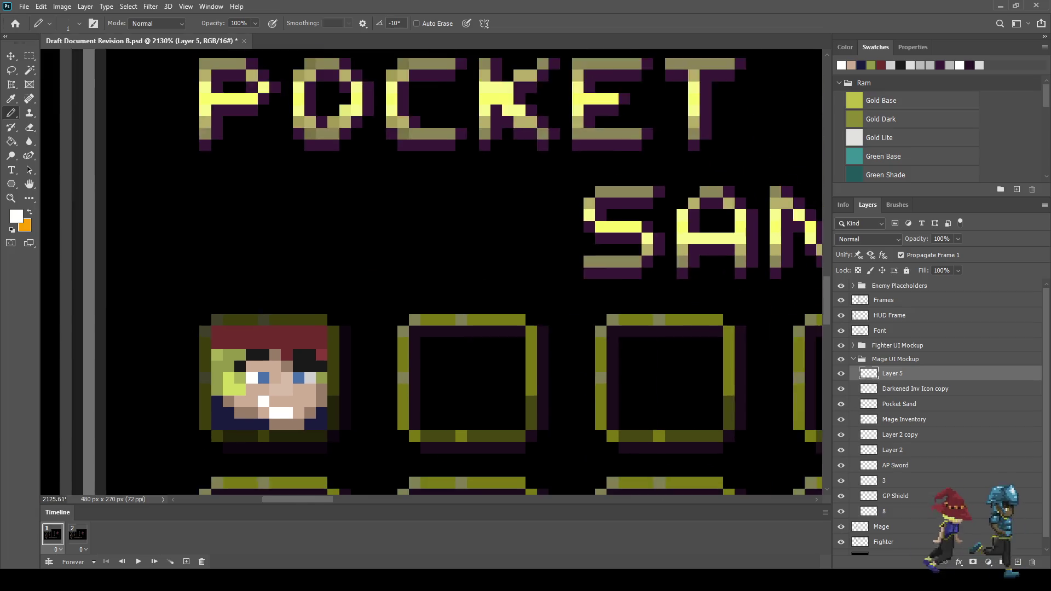
pyautogui.scroll(8, 333, 436)
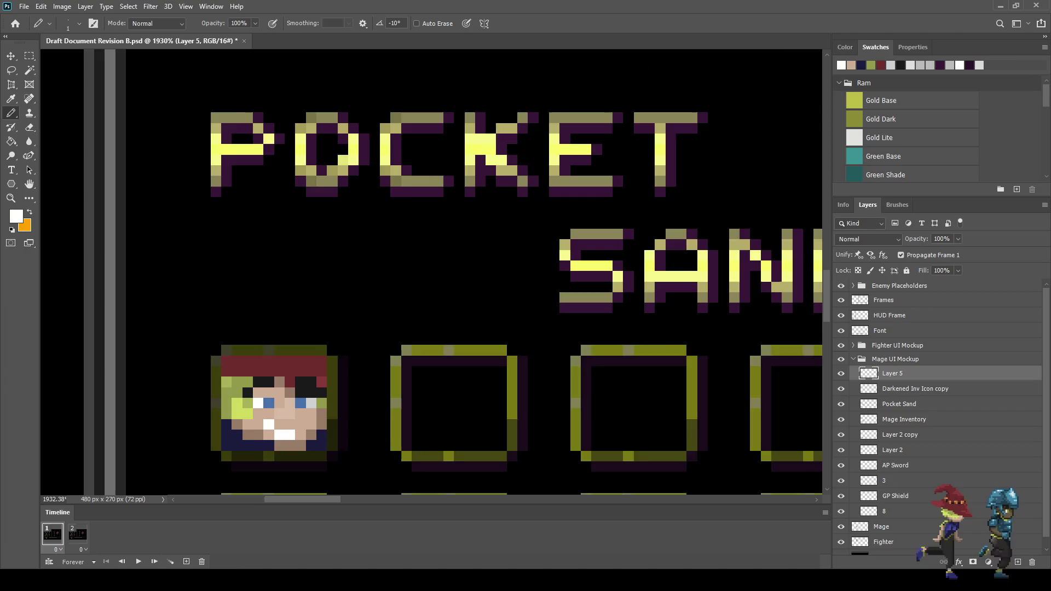
pyautogui.scroll(2, 320, 408)
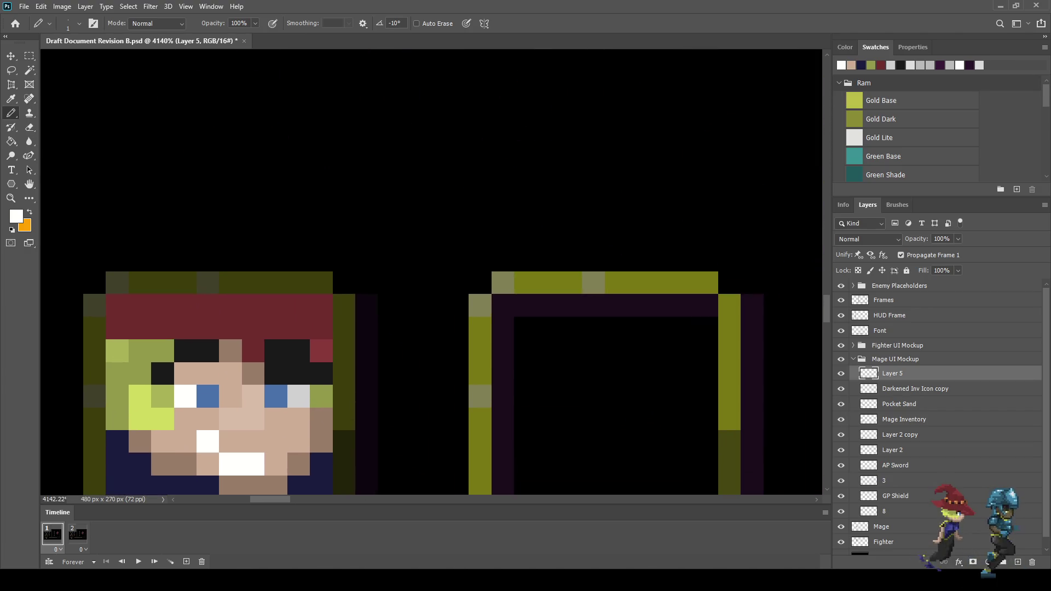
# Paint a light-grey pixel beside the right eye.
pyautogui.press('i')
pyautogui.click(299, 395)
pyautogui.press('b')
pyautogui.click(298, 374)
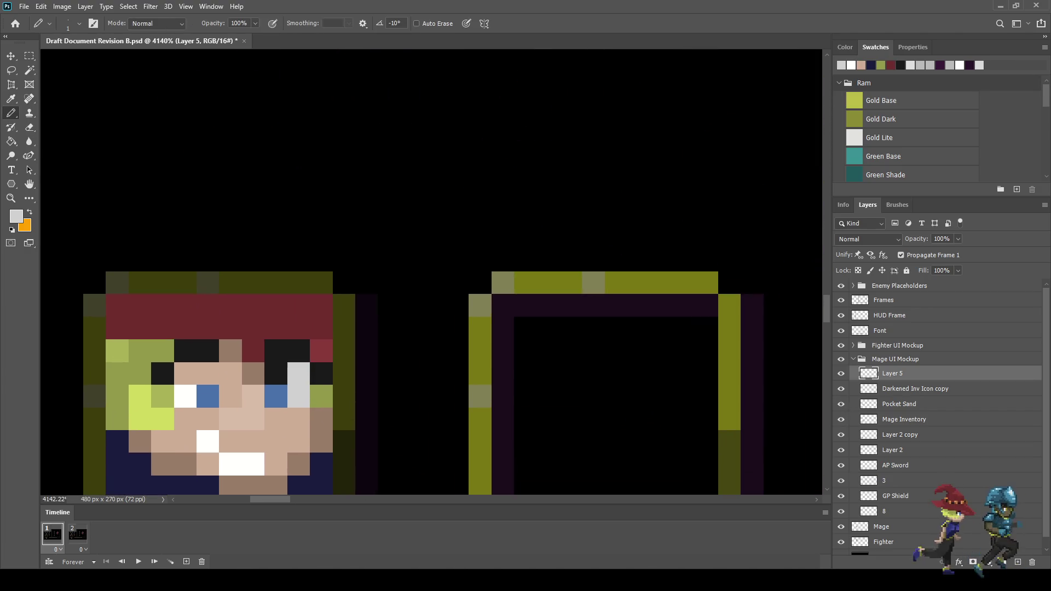
# Paint one more face pixel black.
pyautogui.press('i')
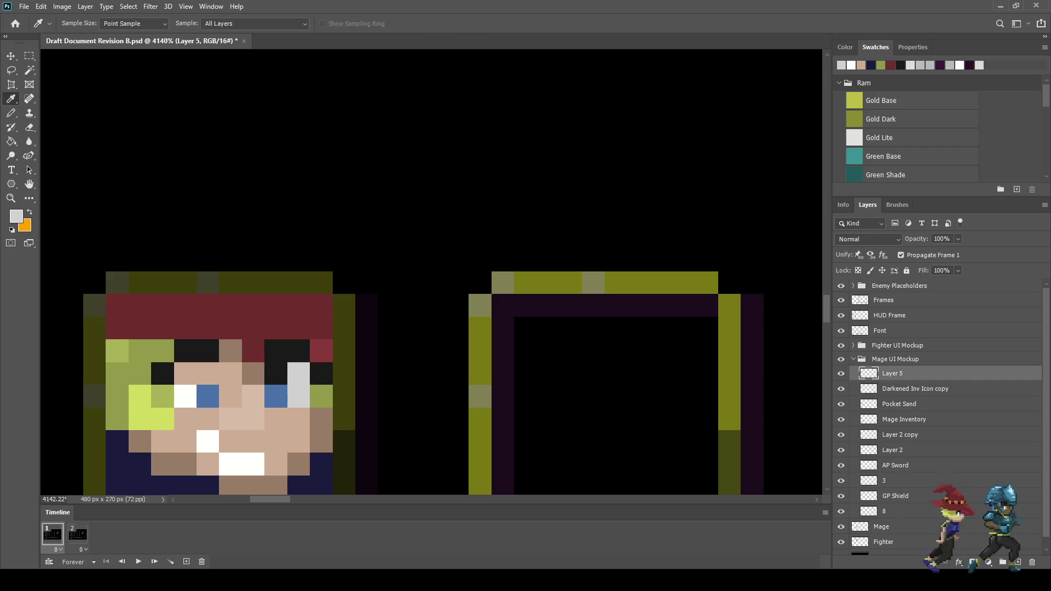
pyautogui.click(276, 395)
pyautogui.scroll(-5, 418, 366)
pyautogui.scroll(4, 418, 367)
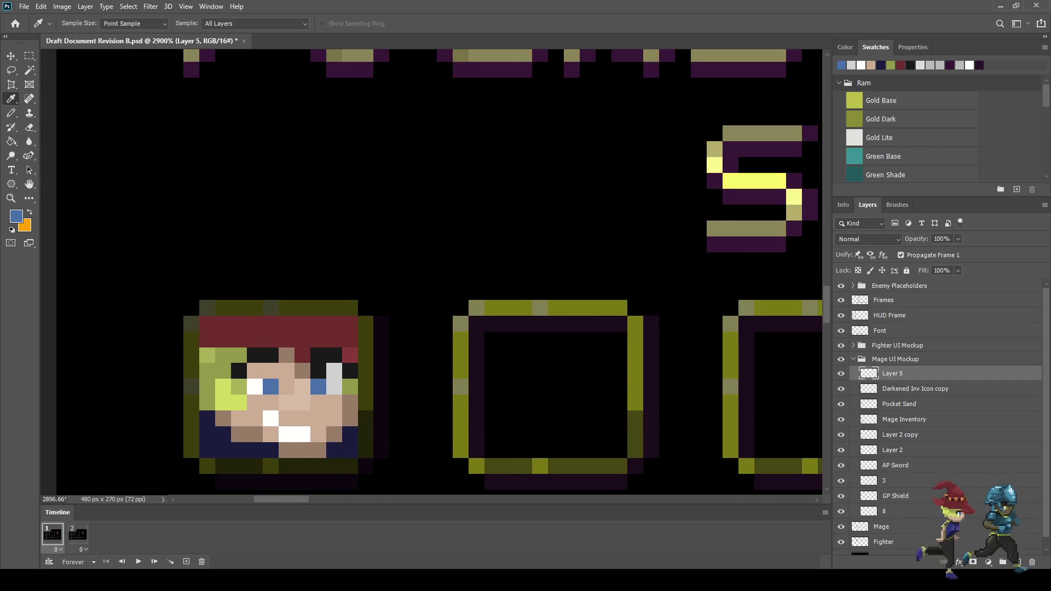
pyautogui.click(239, 371)
pyautogui.press('b')
pyautogui.click(271, 371)
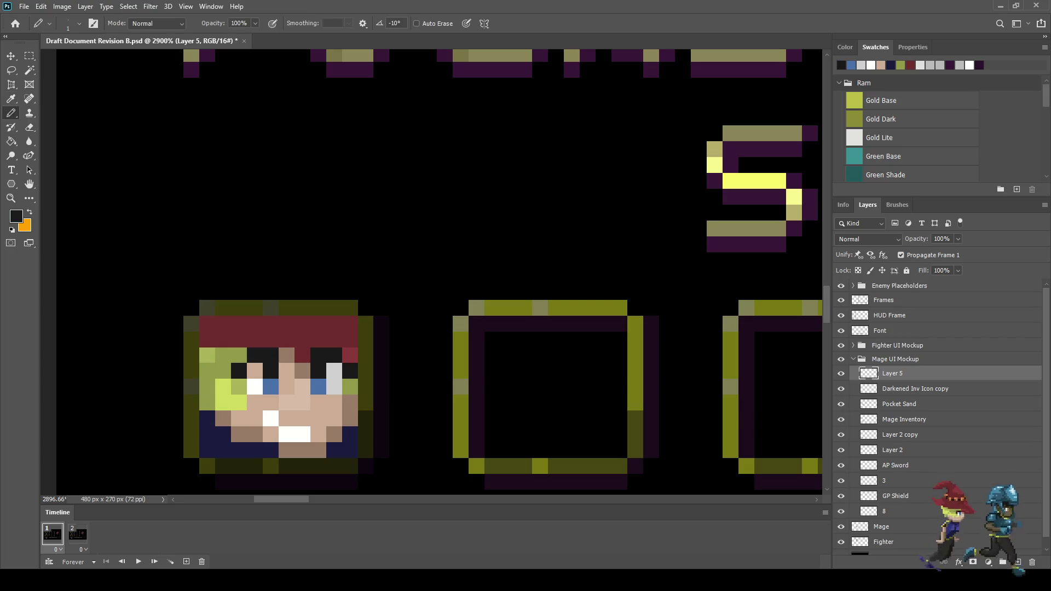
# Save the mockup.
pyautogui.scroll(-10, 383, 420)
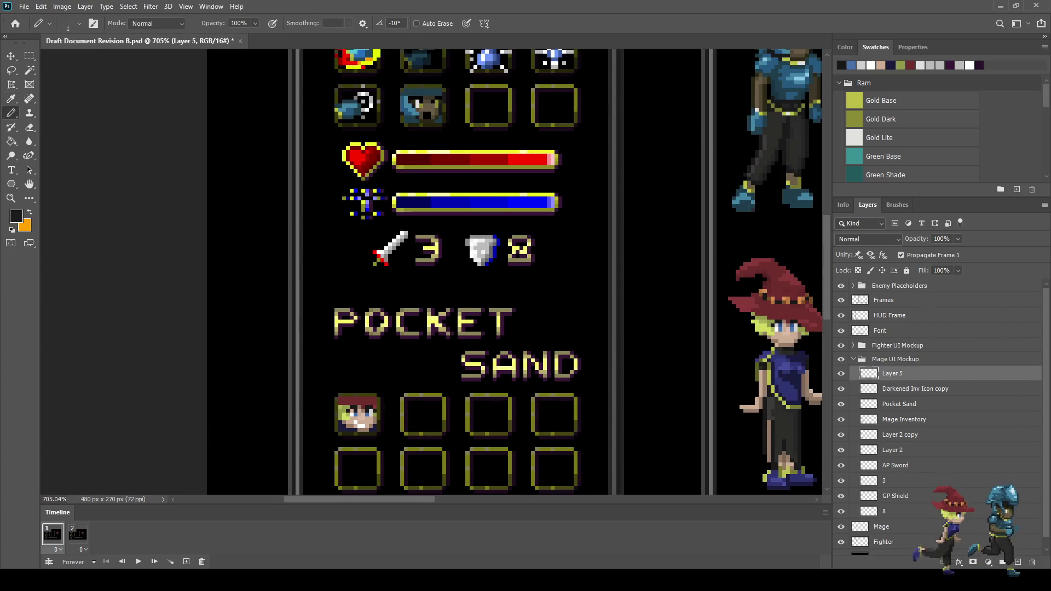
pyautogui.scroll(-2, 334, 414)
pyautogui.scroll(8, 334, 414)
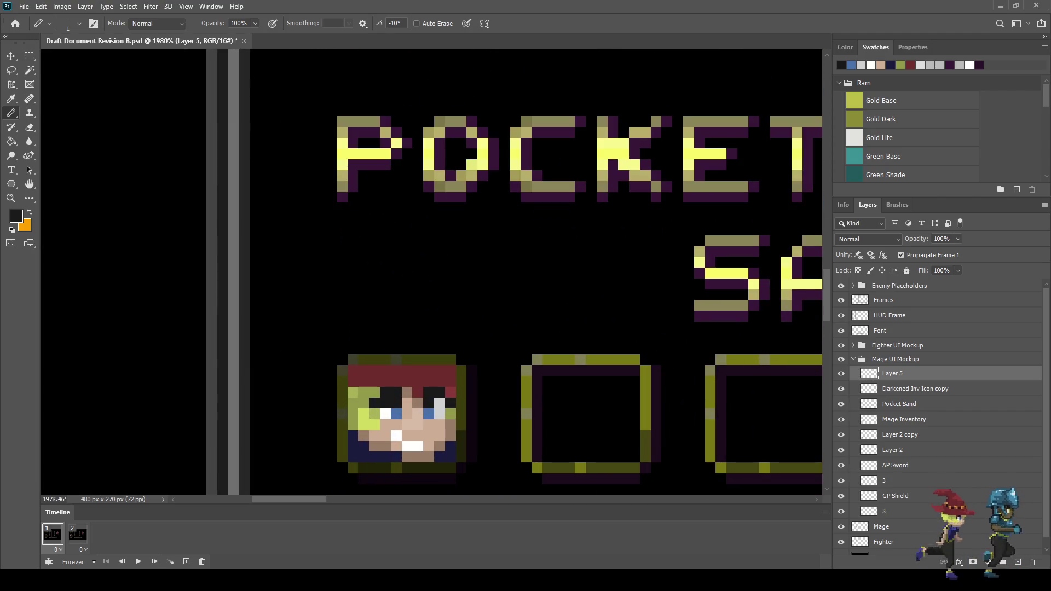
pyautogui.scroll(-6, 493, 395)
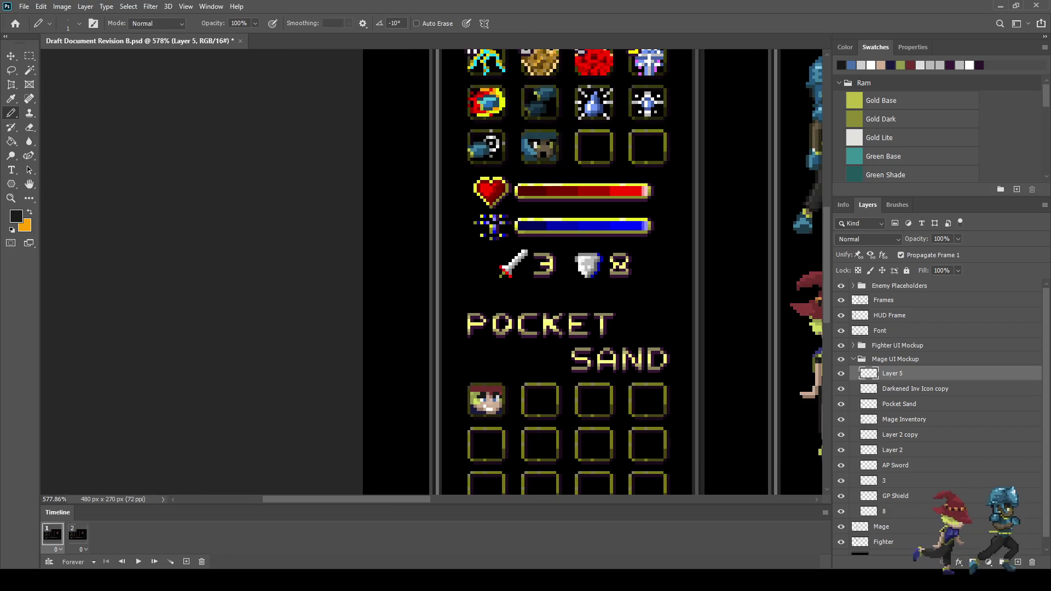
pyautogui.hotkey('ctrl', 's')
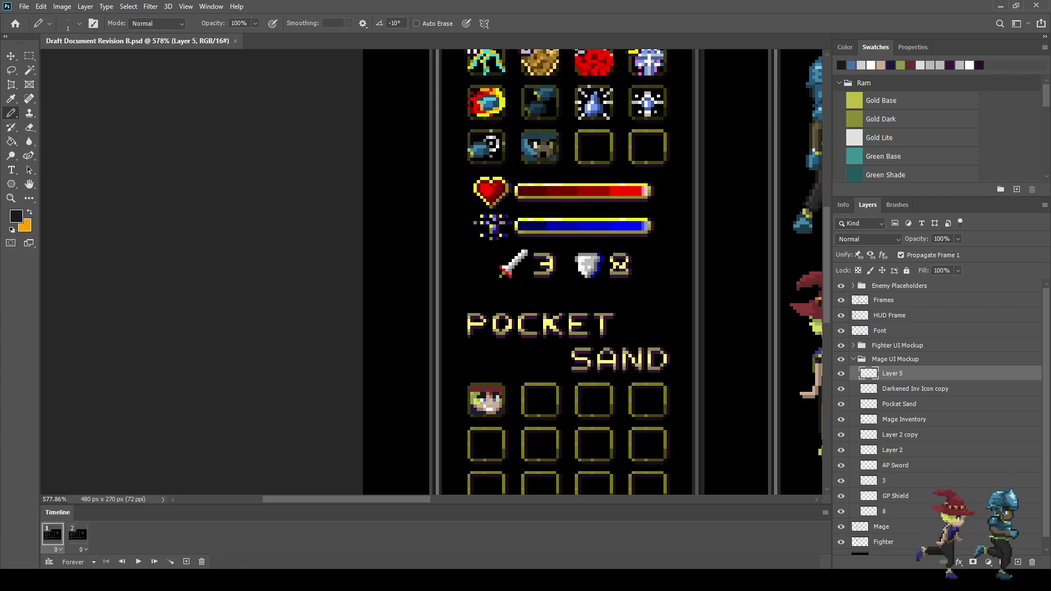
# Repaint the icon's bottom row and two pixels blue, and brighten two more pixels.
pyautogui.scroll(-1, 621, 415)
pyautogui.scroll(4, 760, 382)
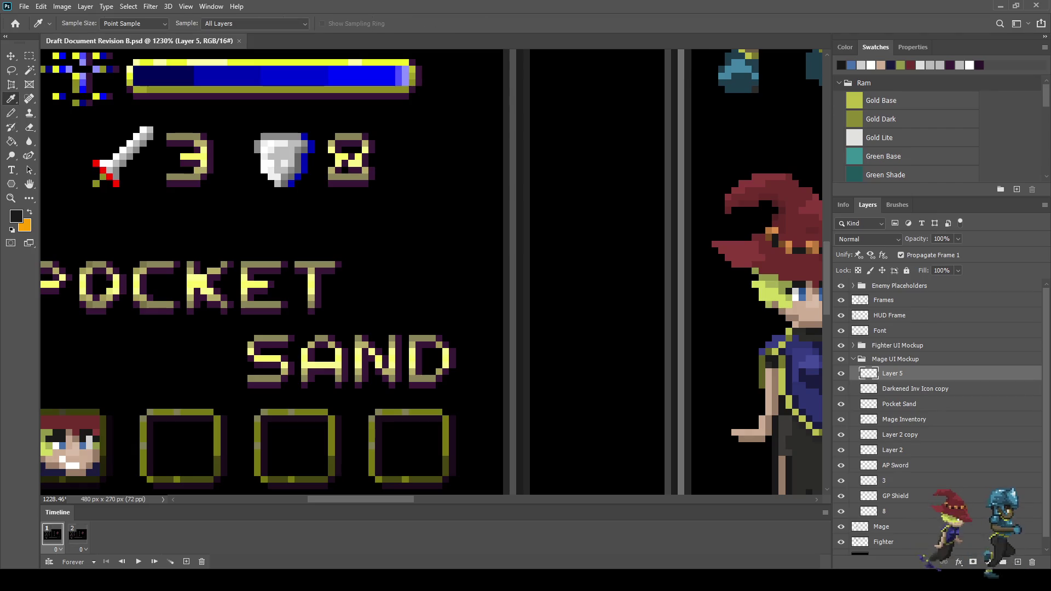
pyautogui.keyDown('alt'); pyautogui.click(802, 384); pyautogui.keyUp('alt')
pyautogui.scroll(-2, 489, 381)
pyautogui.scroll(3, 219, 411)
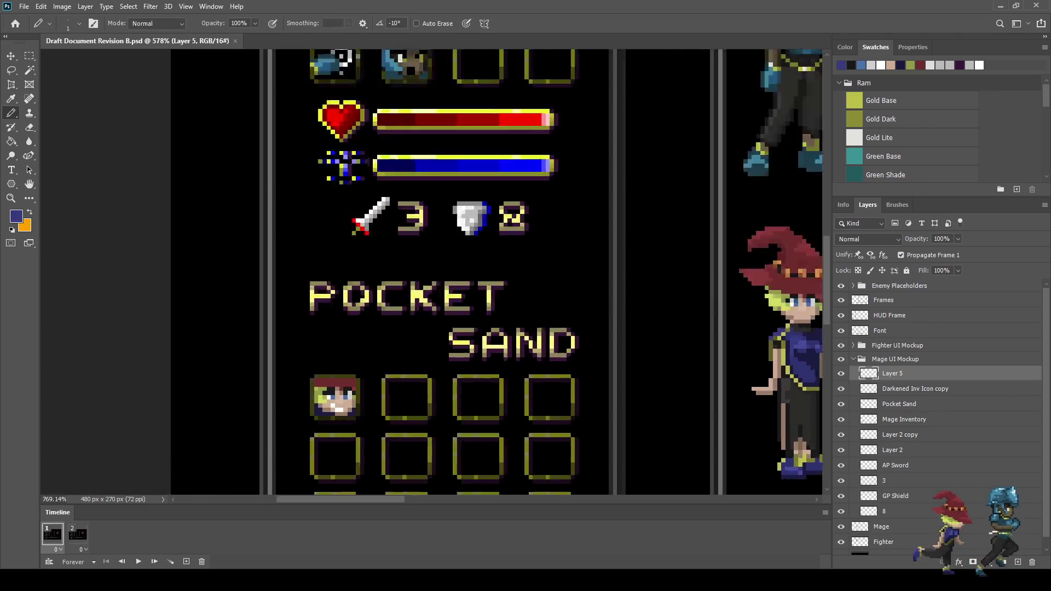
pyautogui.scroll(3, 392, 381)
pyautogui.moveTo(437, 373); pyautogui.dragTo(392, 372)
pyautogui.click(369, 350)
pyautogui.click(346, 328)
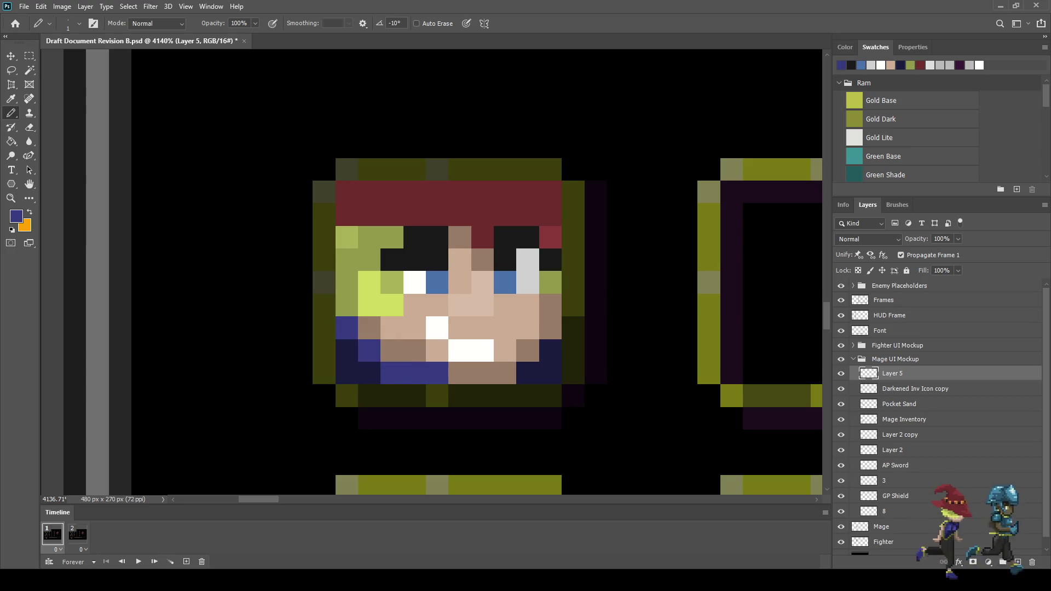
pyautogui.click(528, 373)
pyautogui.click(550, 350)
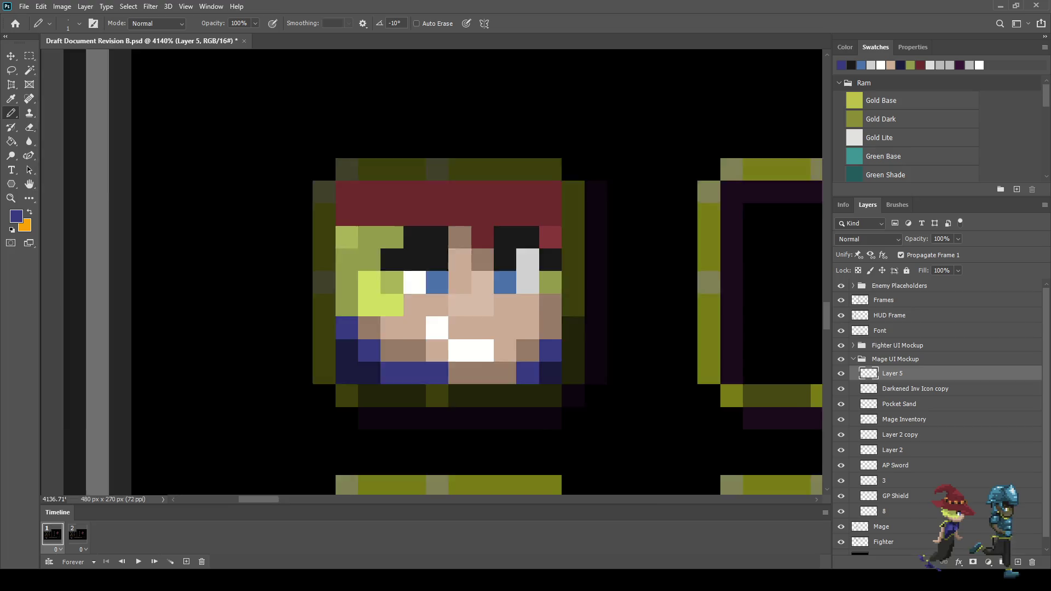
# Extend the hat's dark red along the icon's top row, save, and view at 100%.
pyautogui.scroll(-3, 550, 361)
pyautogui.scroll(-5, 540, 416)
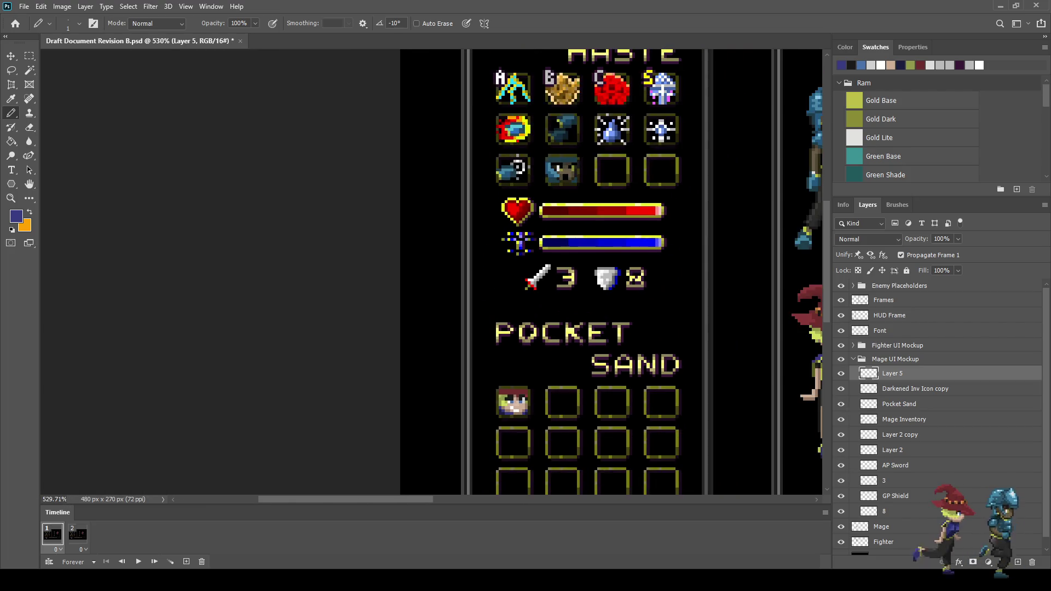
pyautogui.scroll(3, 735, 344)
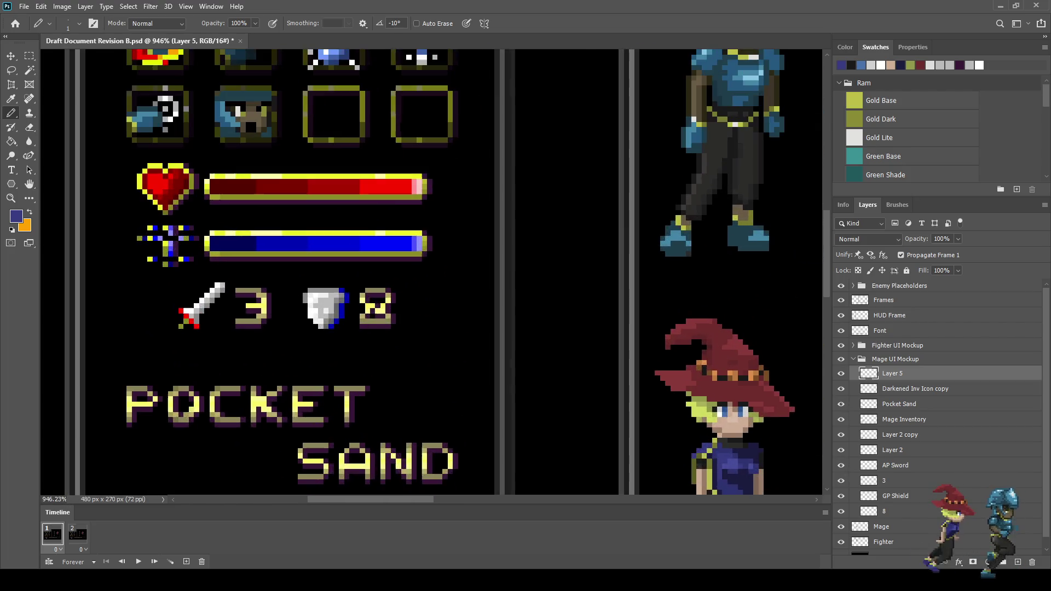
pyautogui.keyDown('alt'); pyautogui.click(712, 355); pyautogui.keyUp('alt')
pyautogui.scroll(-1, 712, 356)
pyautogui.scroll(-2, 540, 341)
pyautogui.scroll(5, 410, 359)
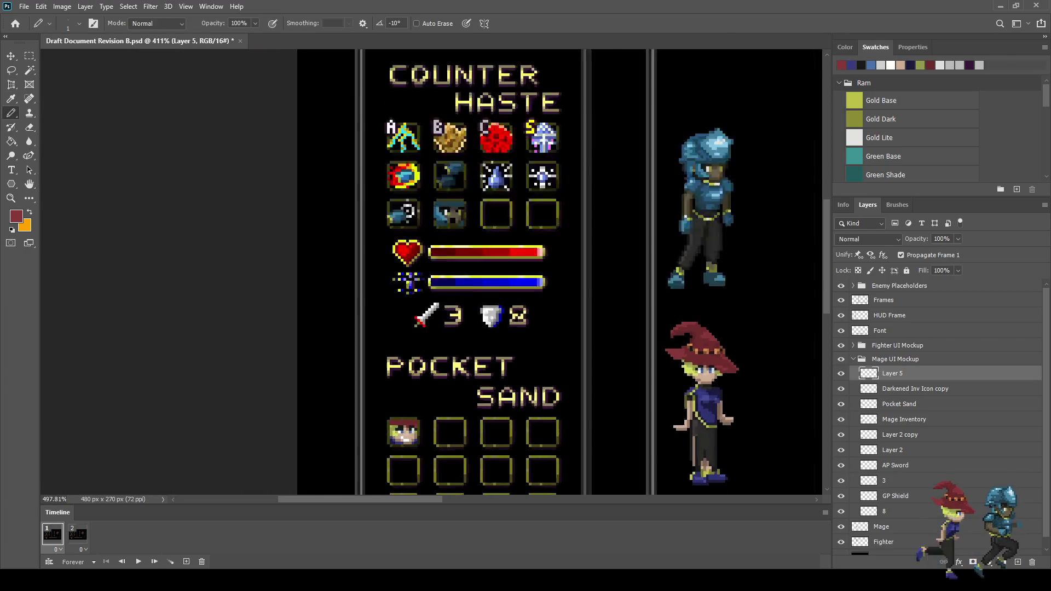
pyautogui.scroll(1, 410, 416)
pyautogui.moveTo(388, 410)
pyautogui.mouseDown()
pyautogui.moveTo(470, 409)
pyautogui.moveTo(429, 423)
pyautogui.mouseUp()
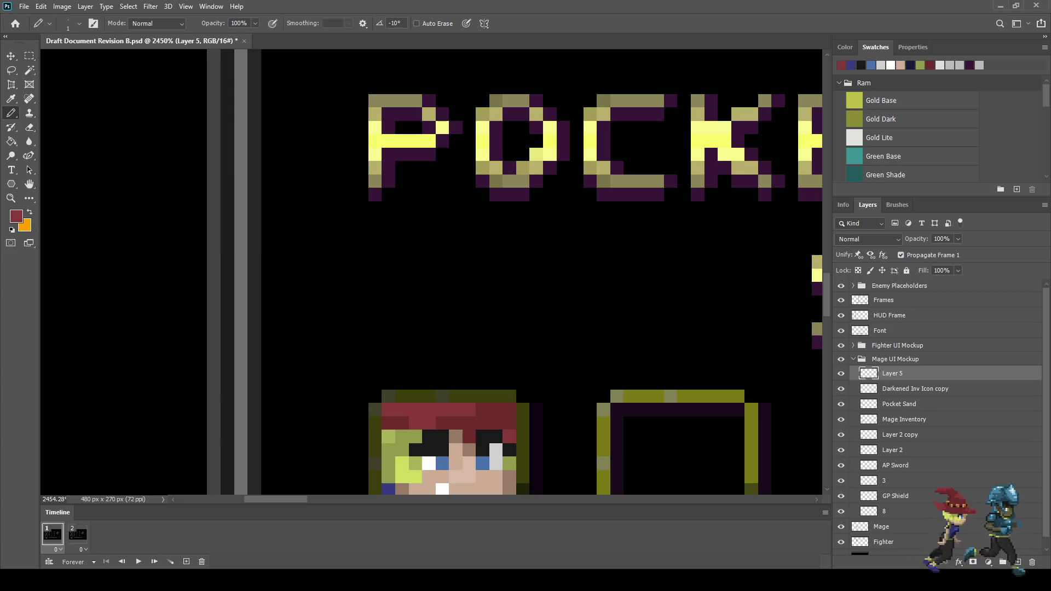
pyautogui.scroll(-5, 569, 444)
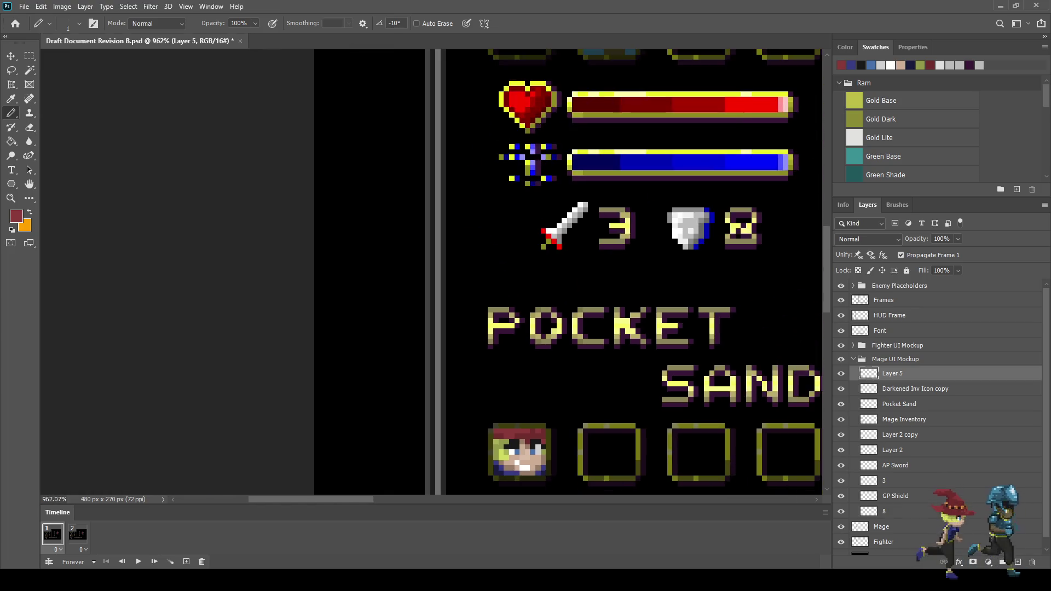
pyautogui.scroll(4, 547, 472)
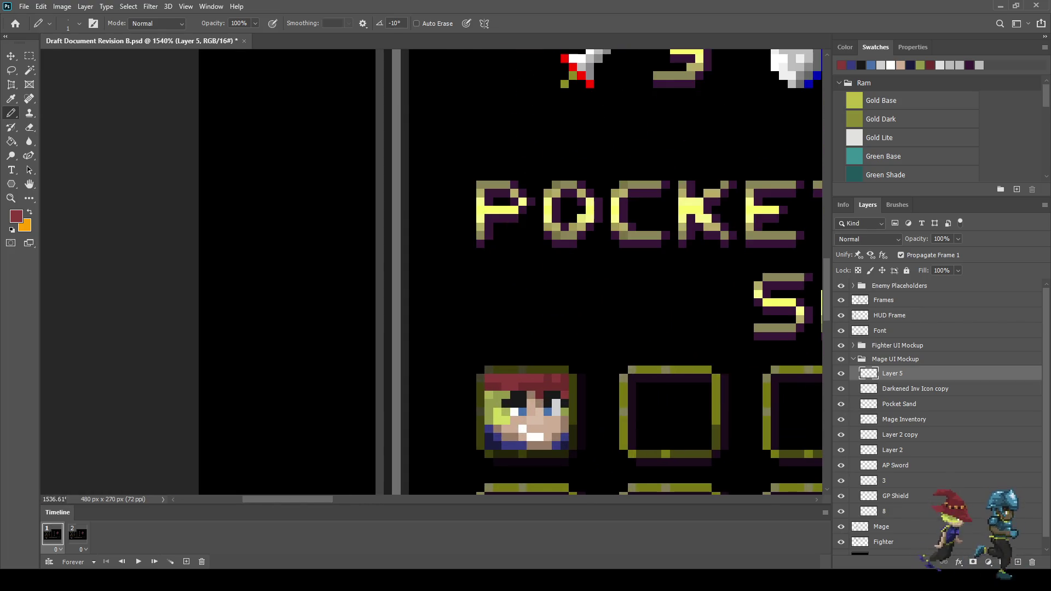
pyautogui.hotkey('ctrl', 's')
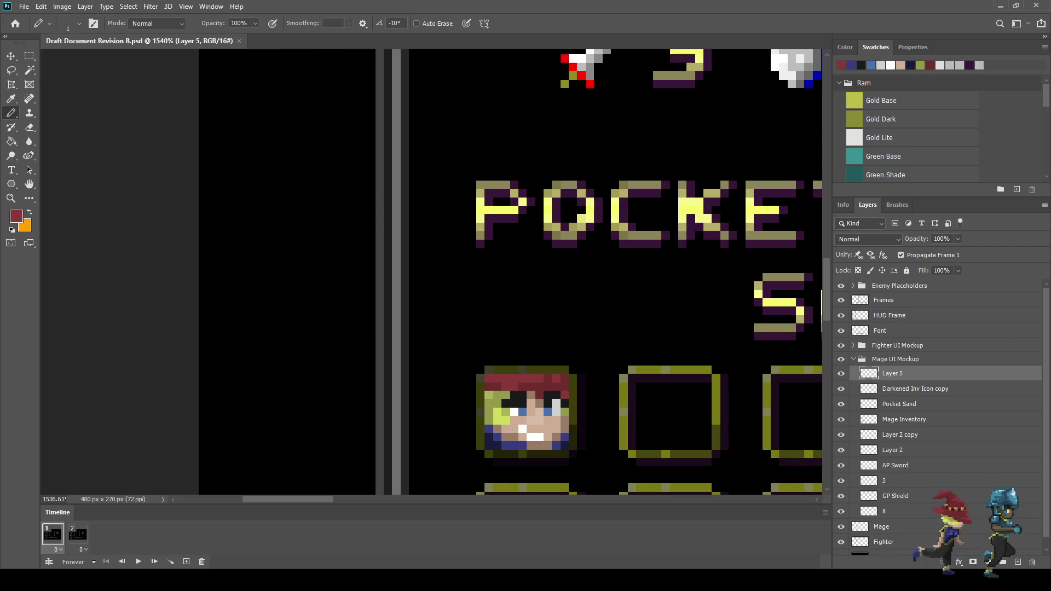
pyautogui.hotkey('ctrl', '1')
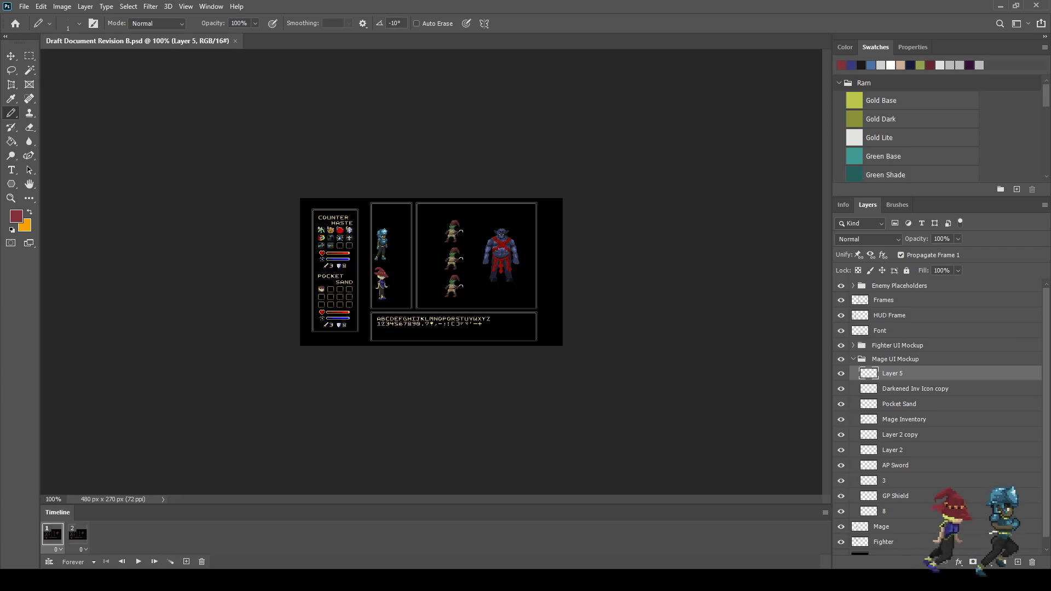
pyautogui.press('f')
pyautogui.press('f')
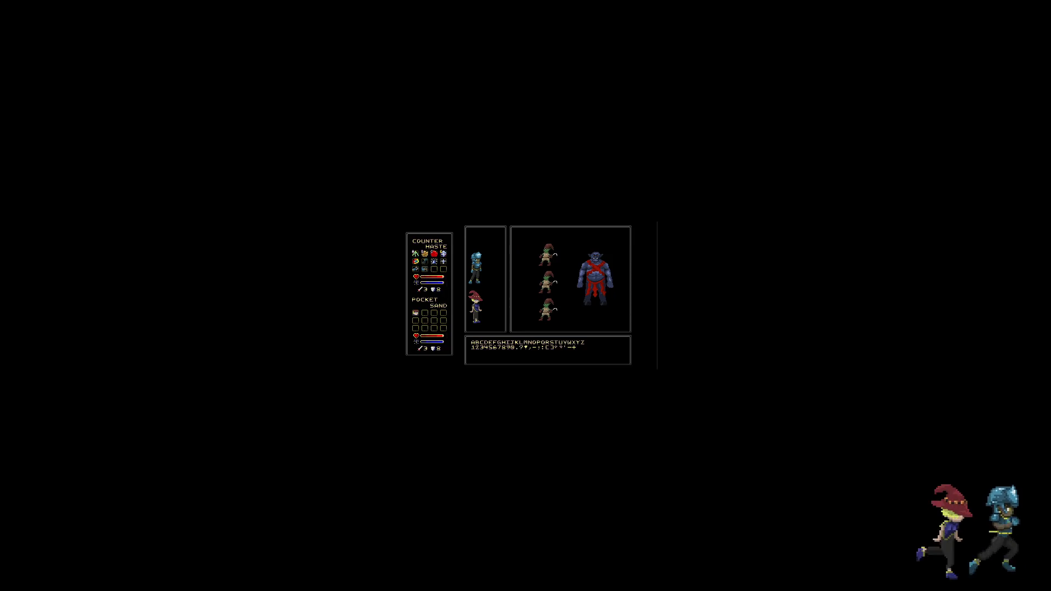
pyautogui.hotkey('ctrl', '0')
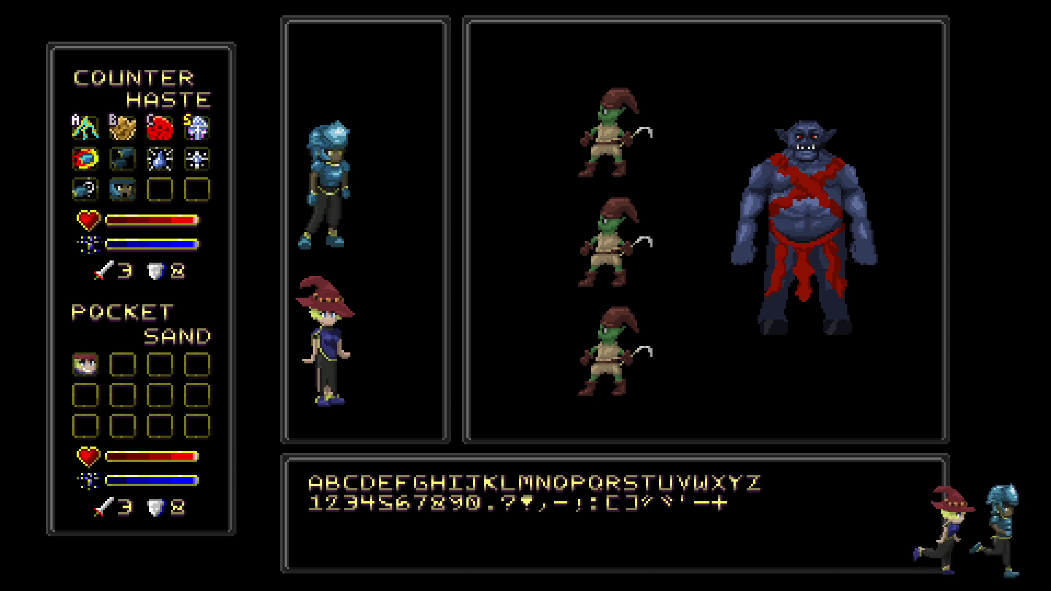
pyautogui.press('f')
pyautogui.hotkey('ctrl', '1')
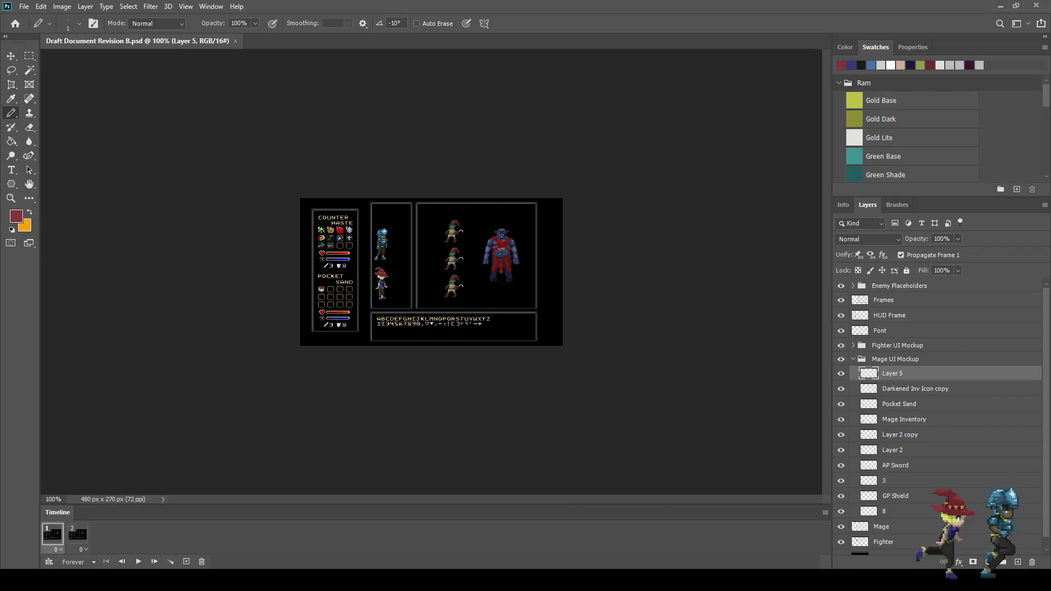
pyautogui.hotkey('ctrl', '+')
pyautogui.hotkey('ctrl', '+')
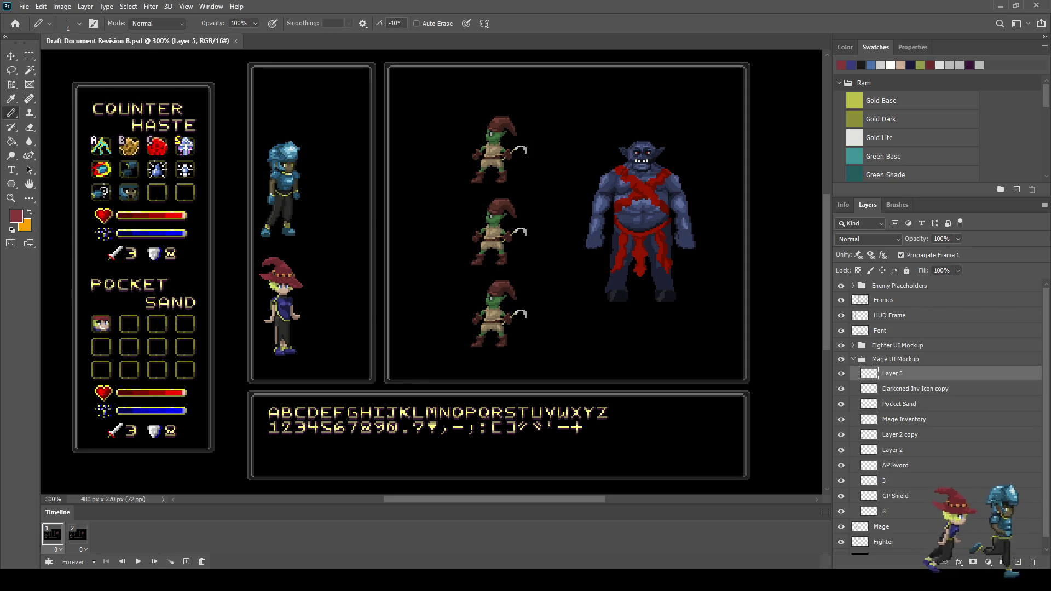
# Select the Darkened Inv Icon copy layer and zoom in on the Pocket Sand slots.
pyautogui.click(915, 389)
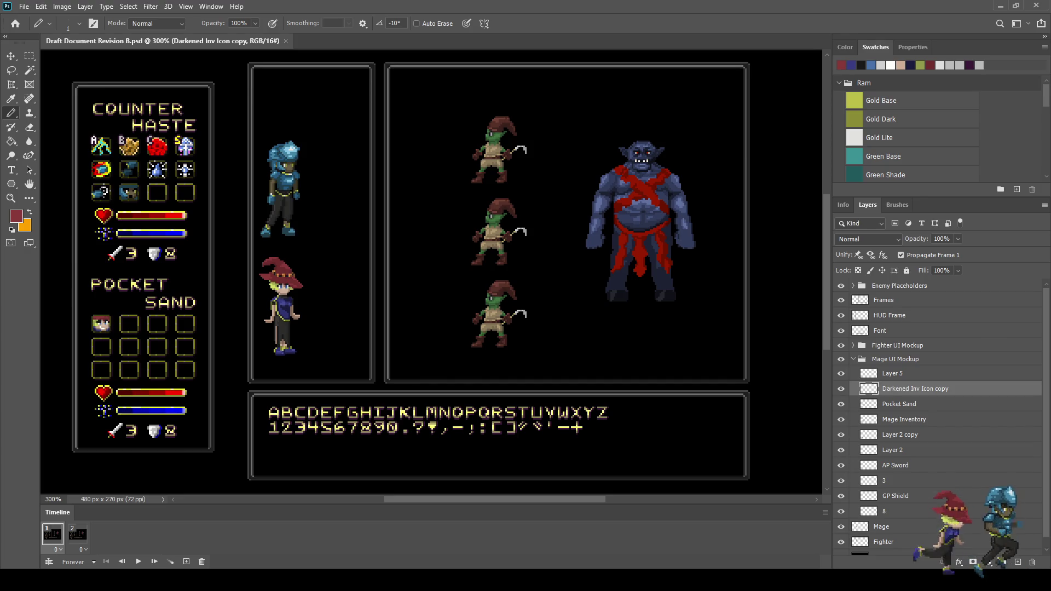
pyautogui.scroll(10, 109, 339)
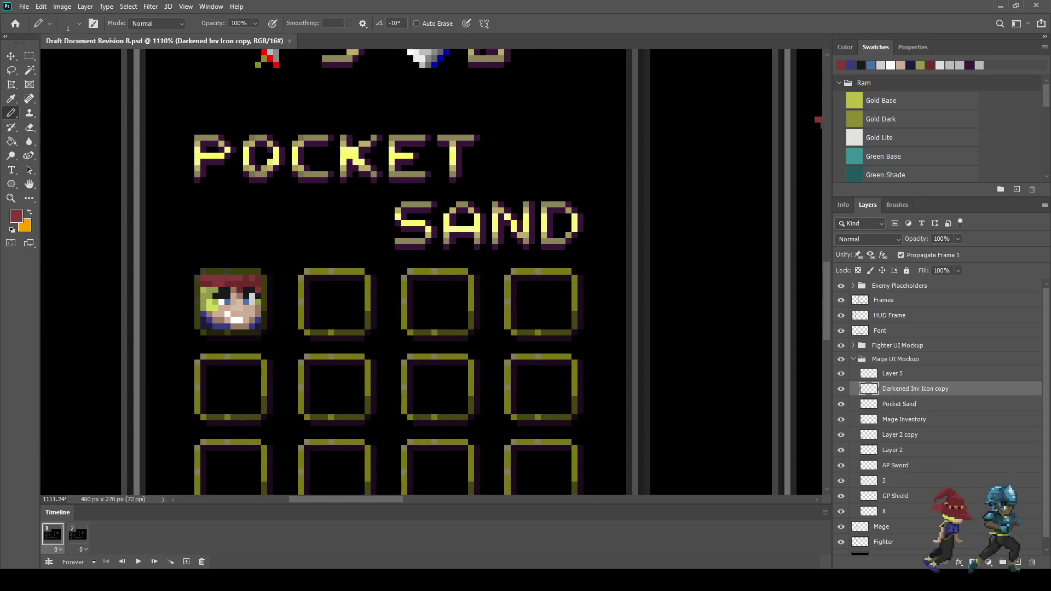
pyautogui.scroll(-2, 436, 273)
# Duplicate the darkened slot frame and nudge the copy right onto the second slot.
pyautogui.hotkey('ctrl', 'j')
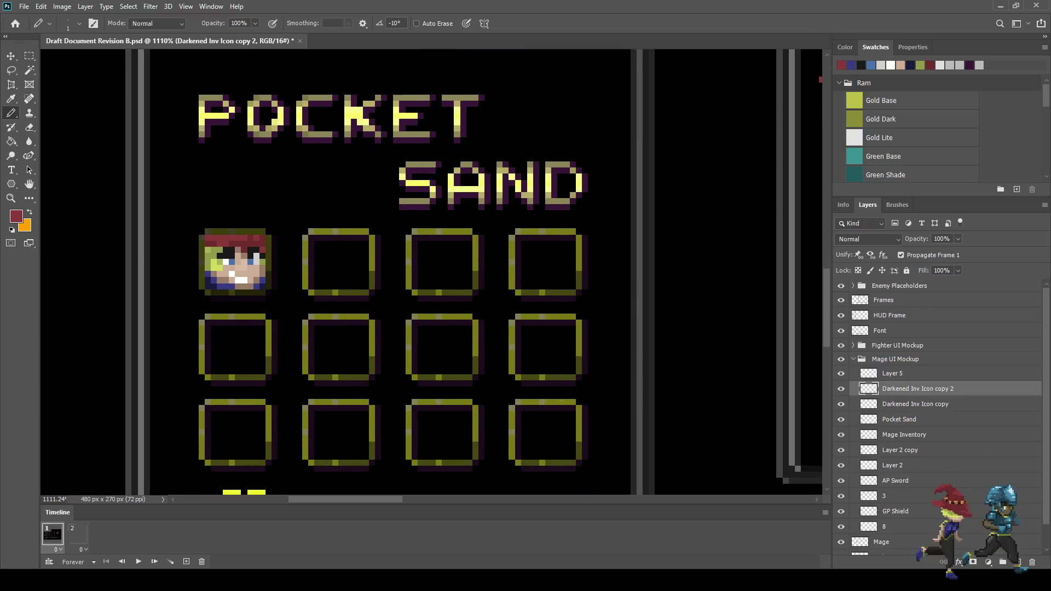
pyautogui.hotkey('ctrl', 't')
pyautogui.hotkey('shift', 'Right')
pyautogui.press('Right')
pyautogui.press('Right')
pyautogui.press('Right')
pyautogui.press('Right')
pyautogui.press('Right')
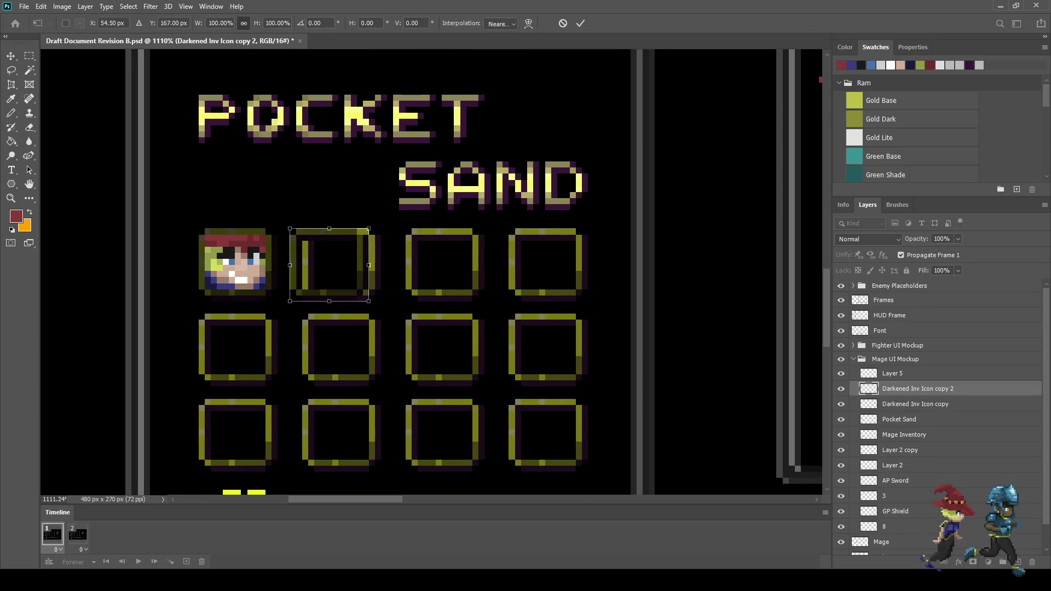
pyautogui.press('Return')
# Return to the Pencil tool and save the mockup.
pyautogui.press('b')
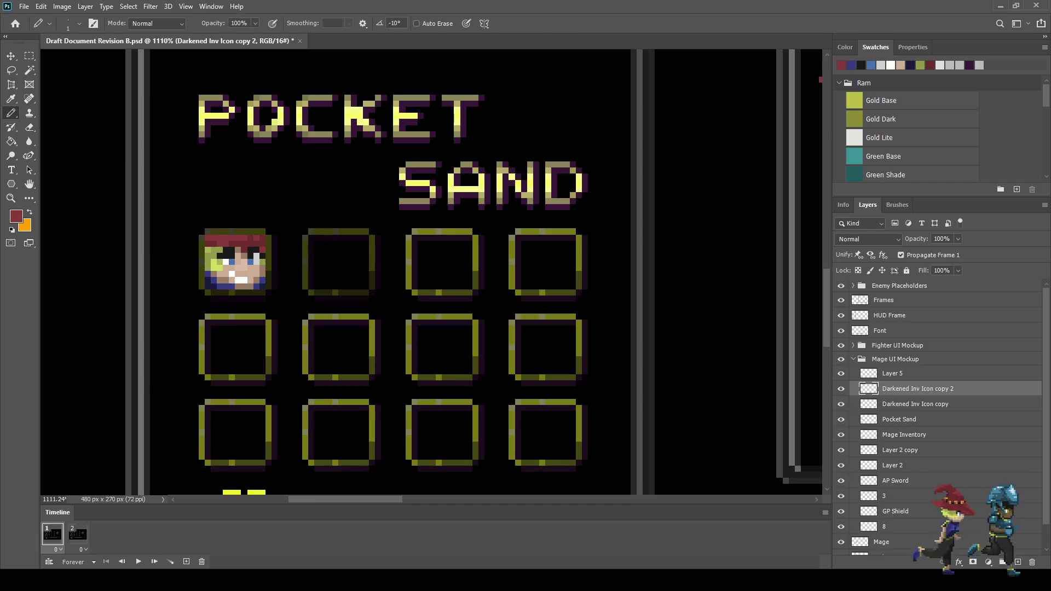
pyautogui.hotkey('ctrl', 's')
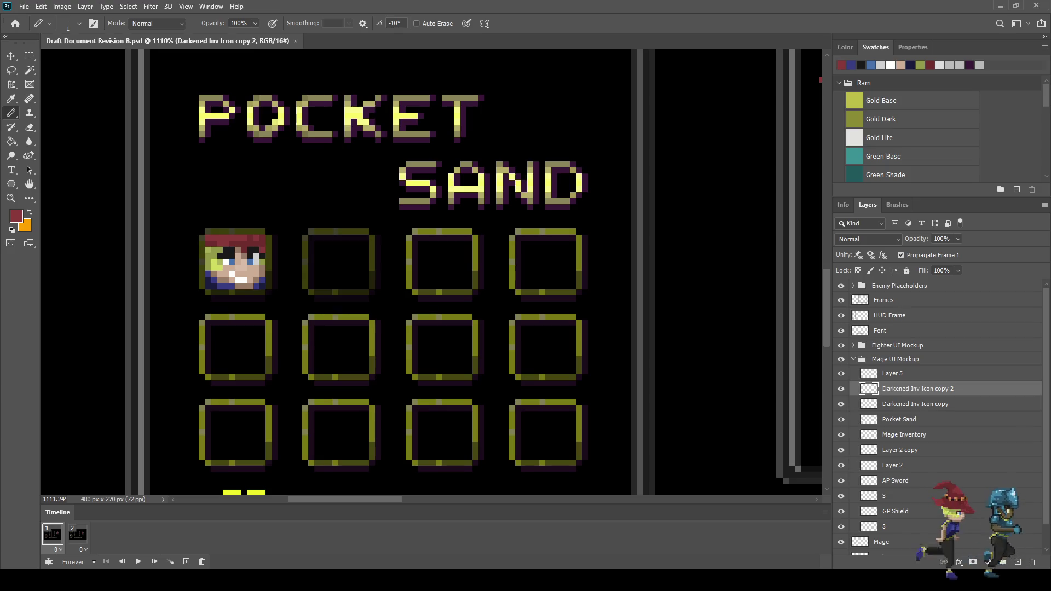
pyautogui.scroll(-5, 543, 268)
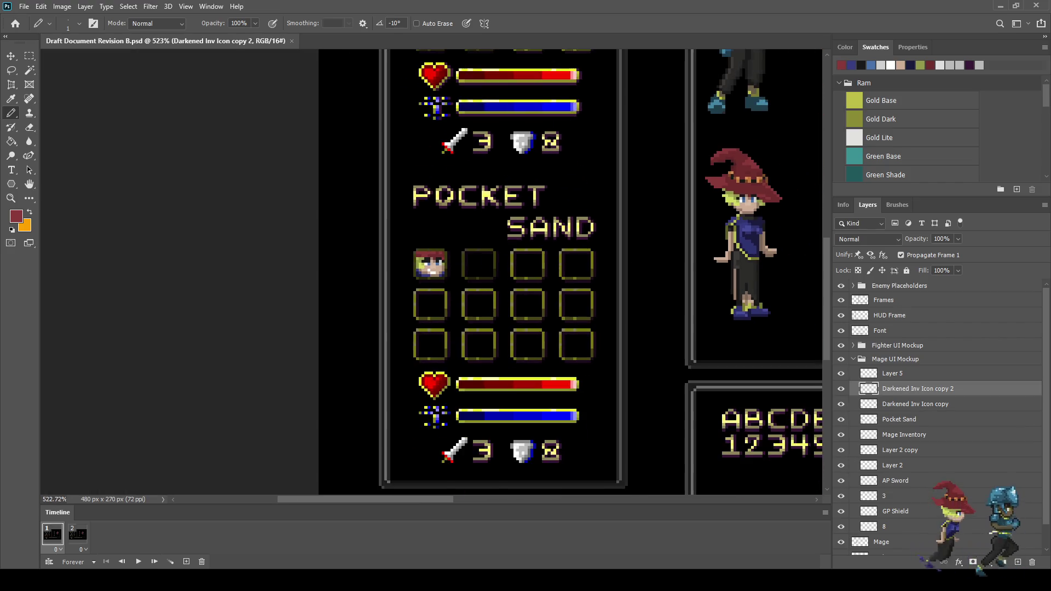
pyautogui.scroll(5, 739, 258)
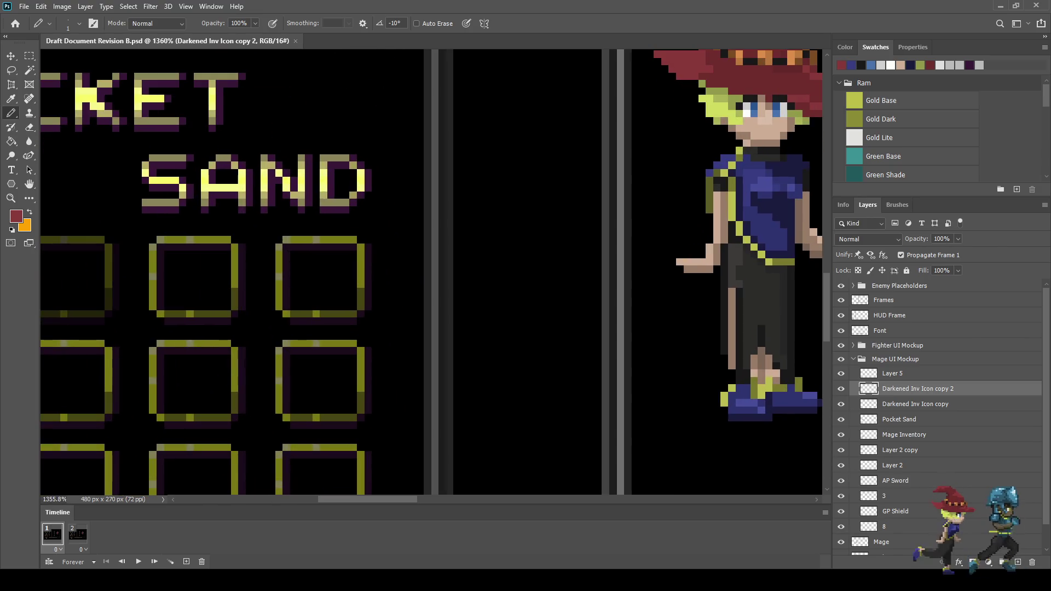
# Marquee-select the mage's outstretched arm and whole hand on the Mage layer, then return to Layer 5.
pyautogui.click(898, 517)
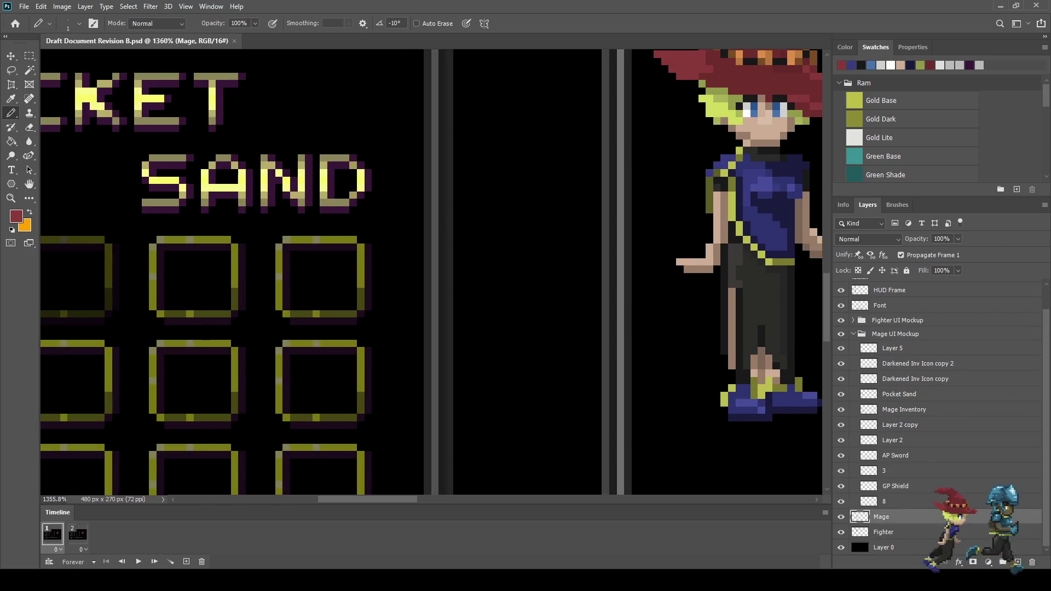
pyautogui.press('m')
pyautogui.scroll(5, 719, 264)
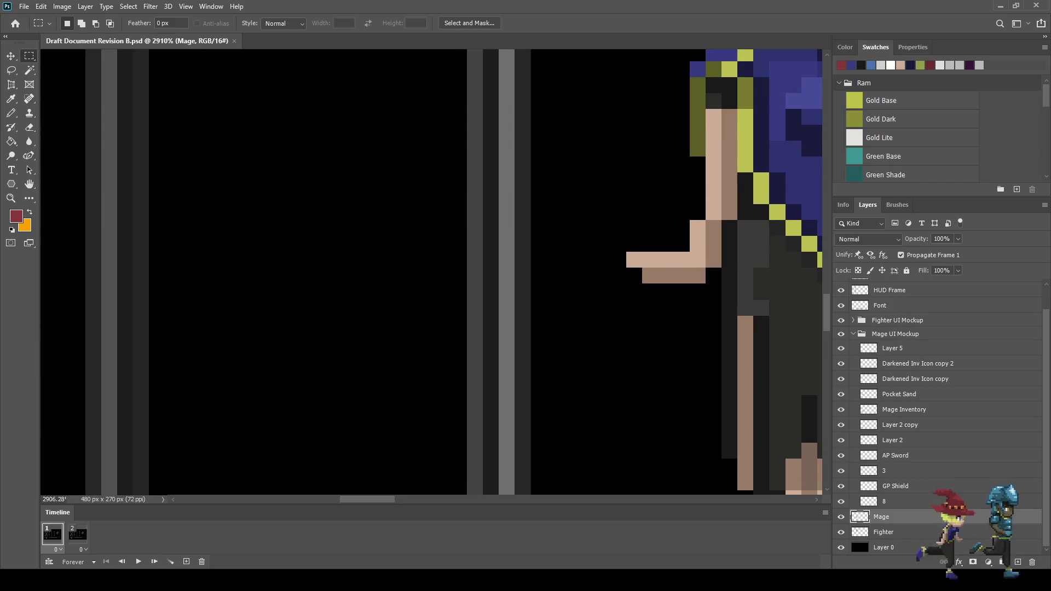
pyautogui.moveTo(627, 251); pyautogui.dragTo(706, 283)
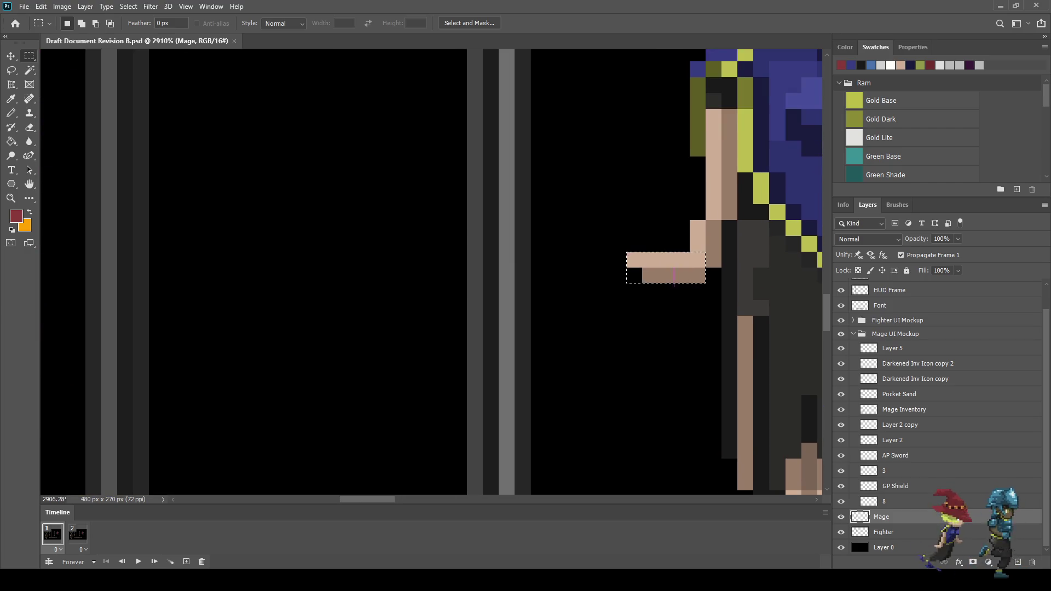
pyautogui.moveTo(626, 252); pyautogui.dragTo(721, 283)
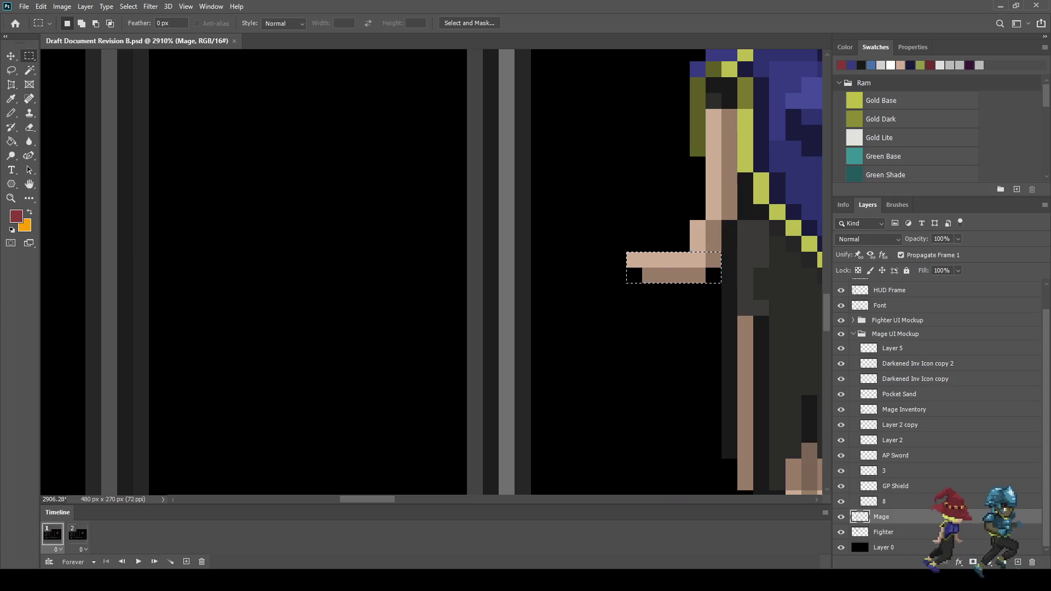
pyautogui.click(893, 348)
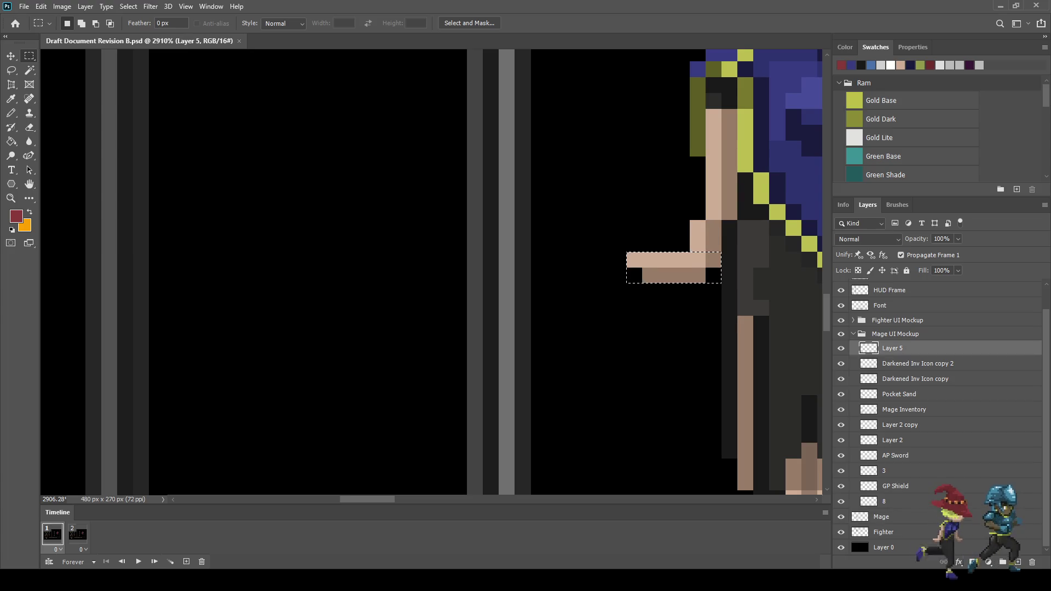
# Paste the arm block, rotate it upright into the slot beside the face, and nudge it up one pixel.
pyautogui.scroll(-3, 494, 333)
pyautogui.scroll(-2, 356, 309)
pyautogui.scroll(-2, 357, 309)
pyautogui.scroll(2, 356, 310)
pyautogui.scroll(5, 112, 315)
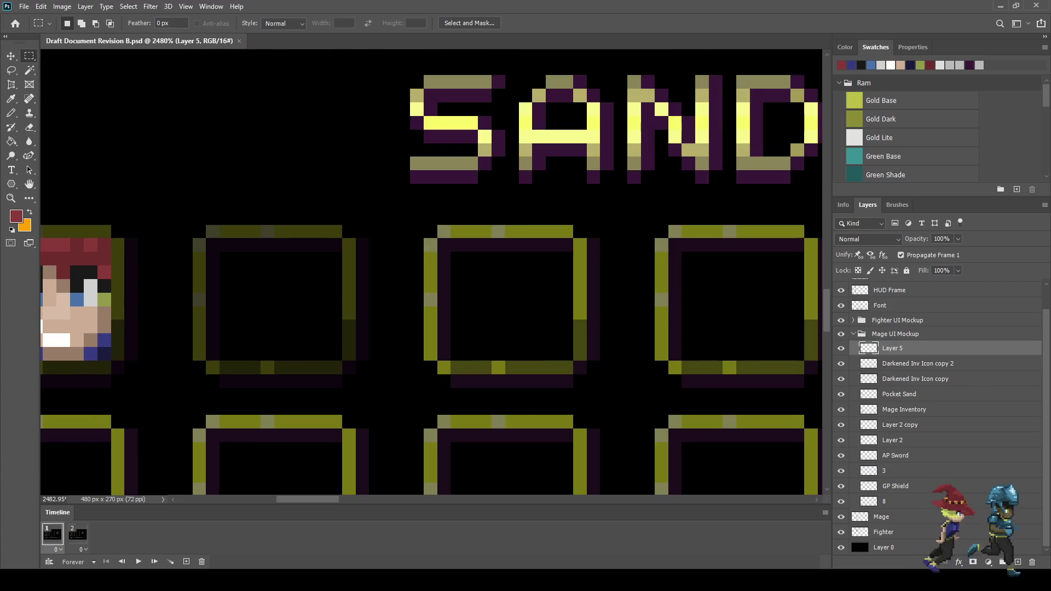
pyautogui.hotkey('ctrl', 'v')
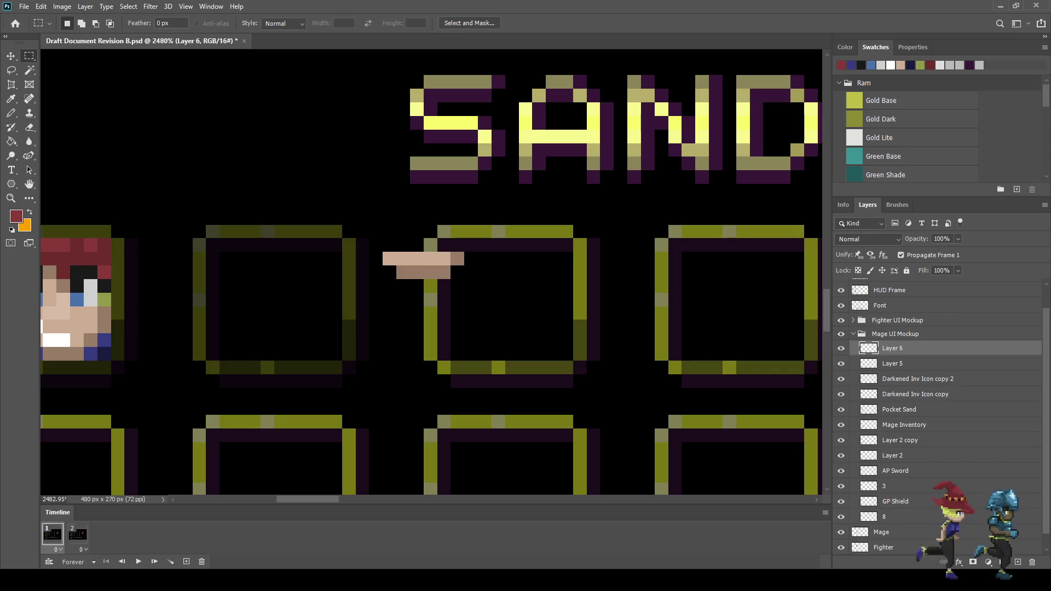
pyautogui.hotkey('ctrl', 't')
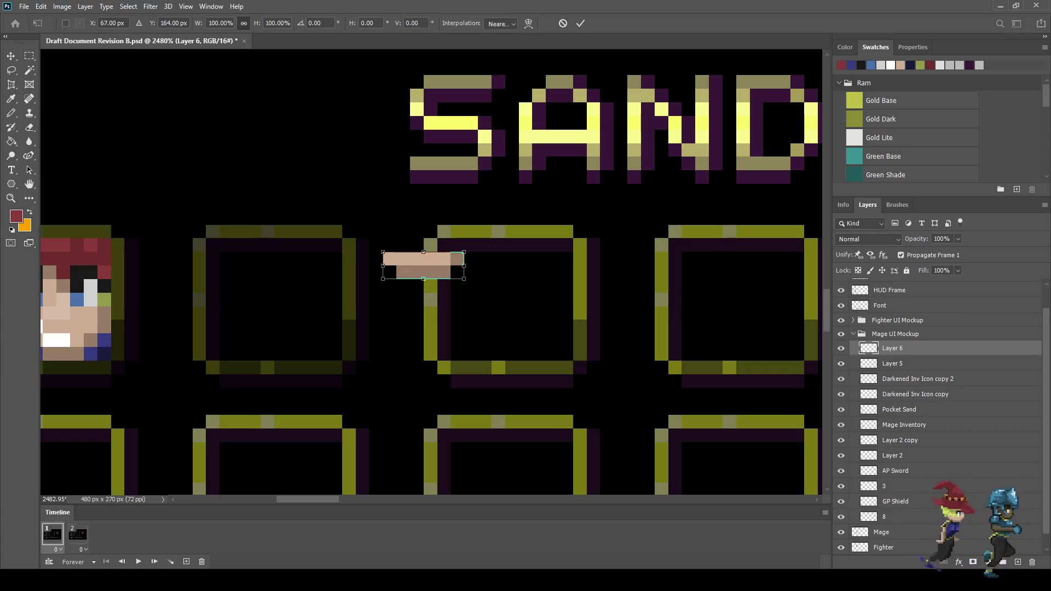
pyautogui.moveTo(454, 309)
pyautogui.mouseDown()
pyautogui.moveTo(462, 296)
pyautogui.moveTo(425, 273)
pyautogui.moveTo(254, 299)
pyautogui.mouseUp()
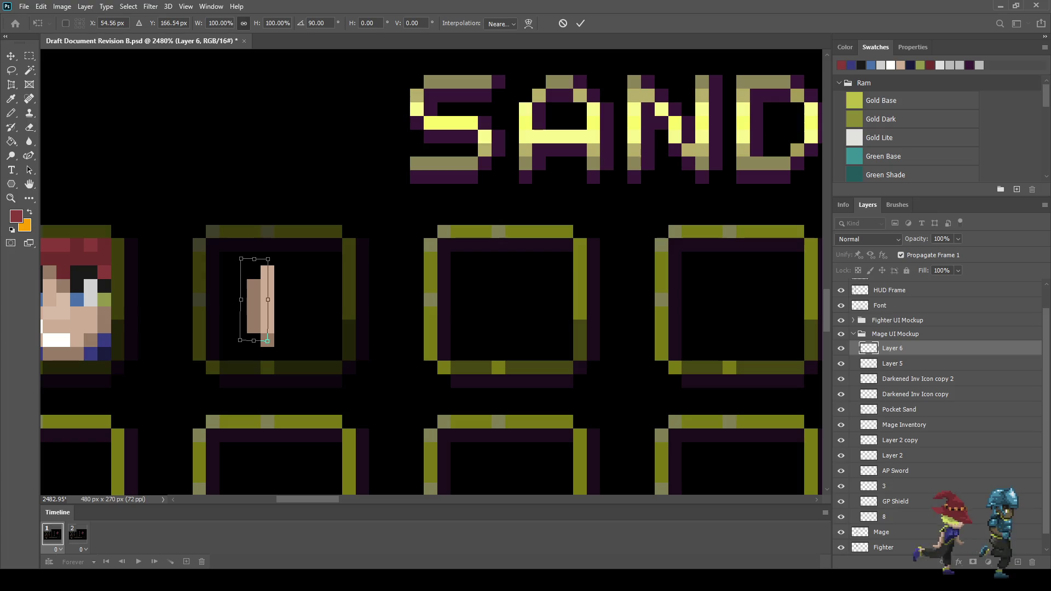
pyautogui.press('Up')
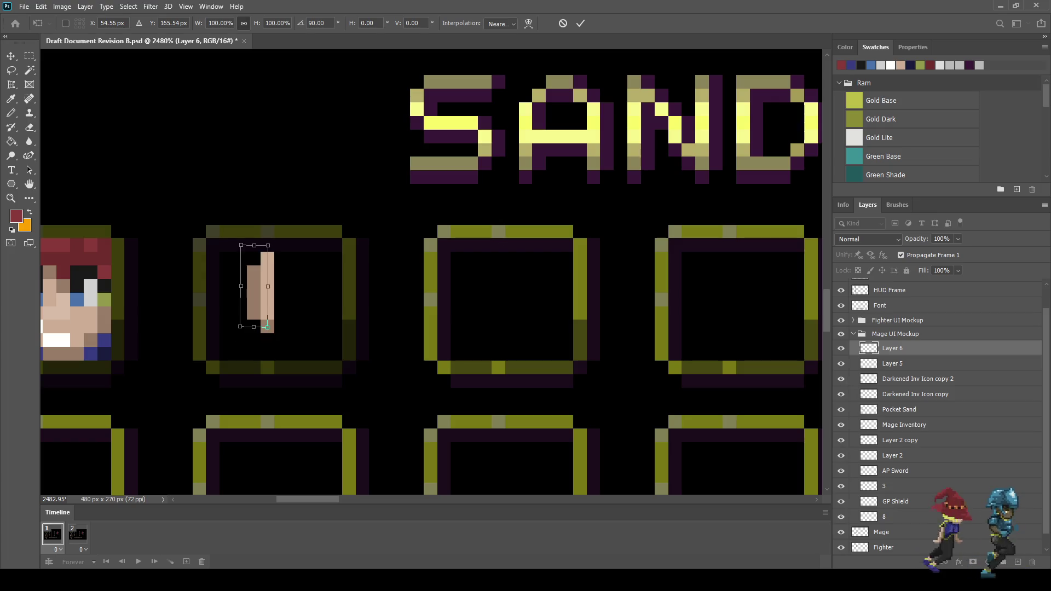
pyautogui.press('Return')
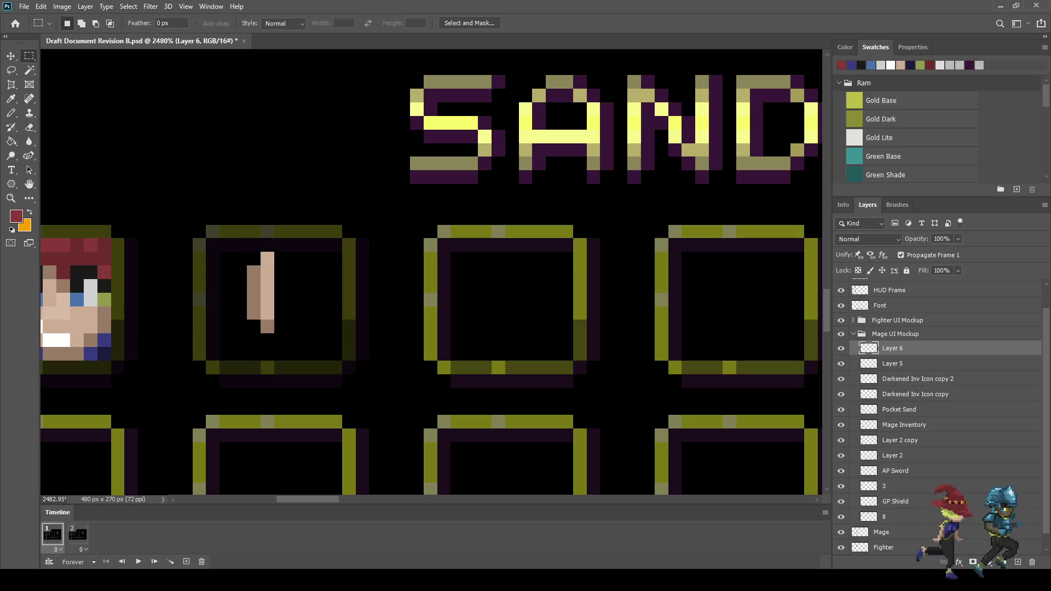
# Duplicate the block, flip the copy horizontally, and nudge it right to sit beside the original.
pyautogui.hotkey('ctrl', 'j')
pyautogui.hotkey('ctrl', 't')
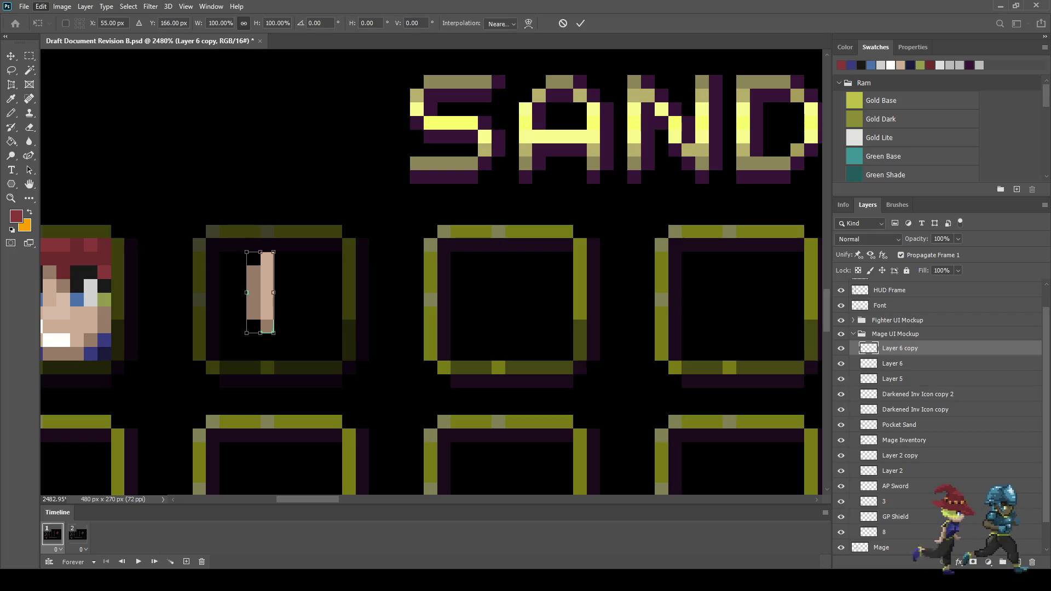
pyautogui.press('e')
pyautogui.press('a')
pyautogui.press('h')
pyautogui.press('Right')
pyautogui.press('Right')
pyautogui.press('Return')
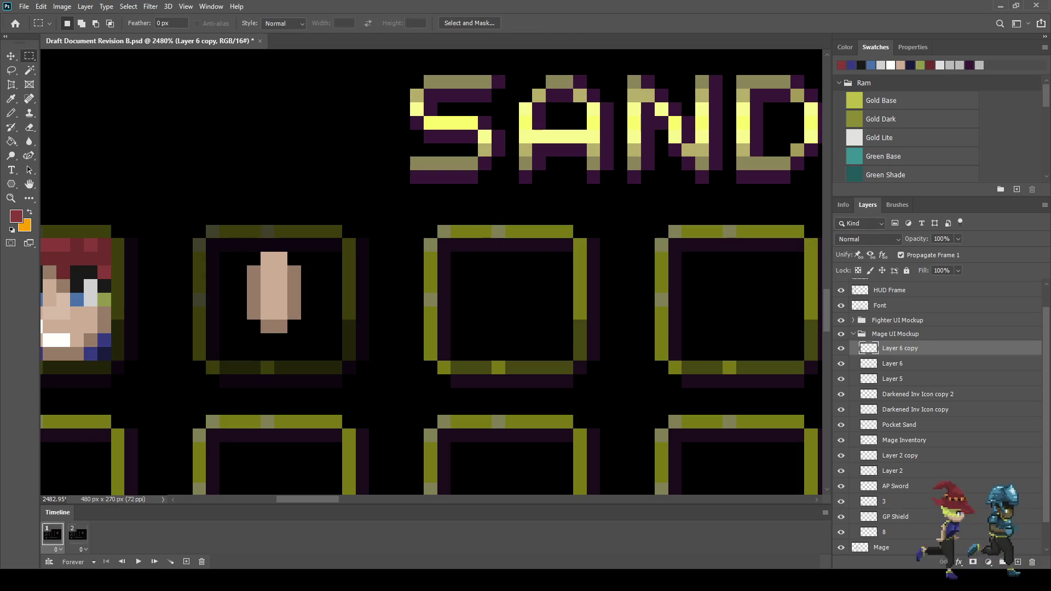
pyautogui.hotkey('ctrl', 'Right')
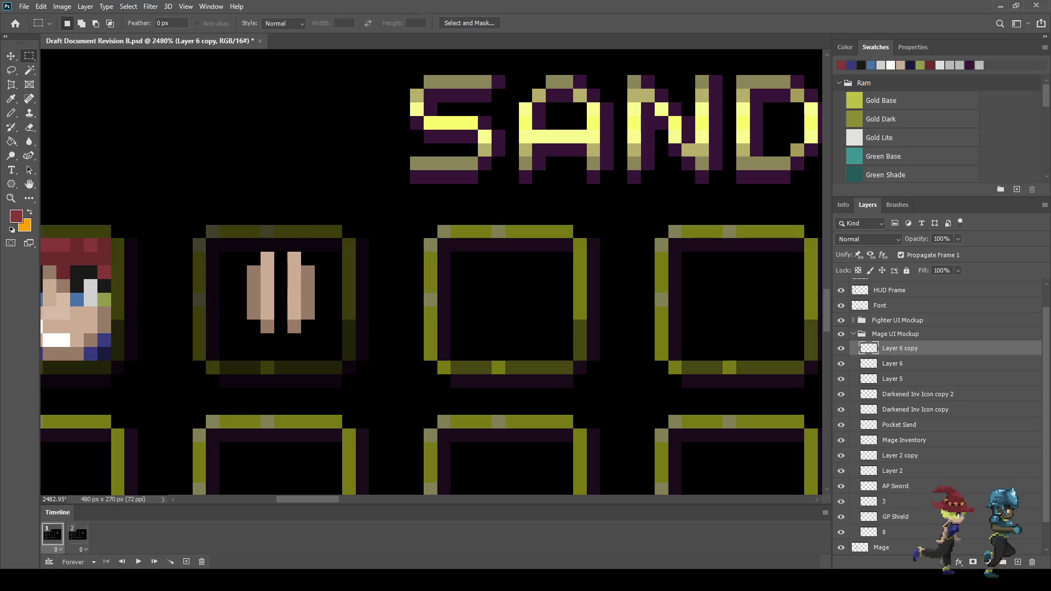
pyautogui.scroll(2, 208, 365)
# Pick the darker skin brown and add pixels under both bars plus wrist pixels at the bottom corners.
pyautogui.press('b')
pyautogui.keyDown('alt'); pyautogui.click(253, 296); pyautogui.keyUp('alt')
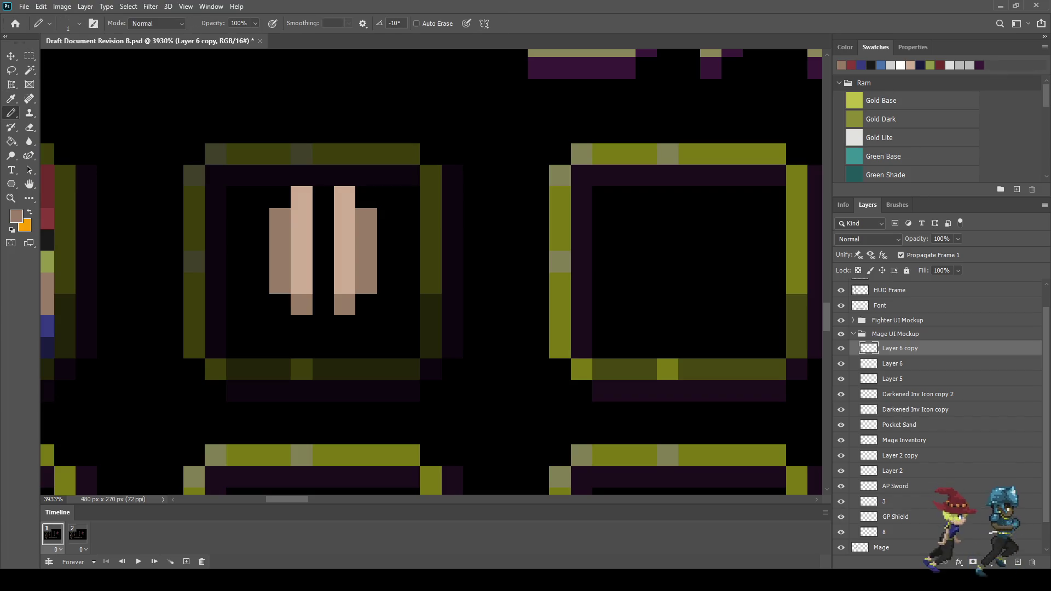
pyautogui.click(279, 304)
pyautogui.click(258, 327)
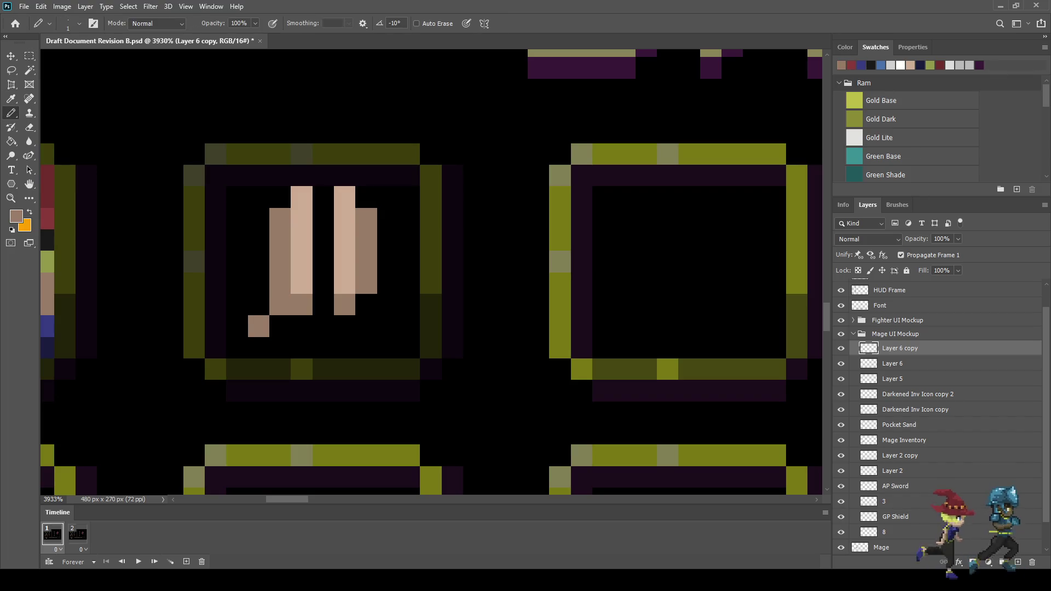
pyautogui.click(365, 304)
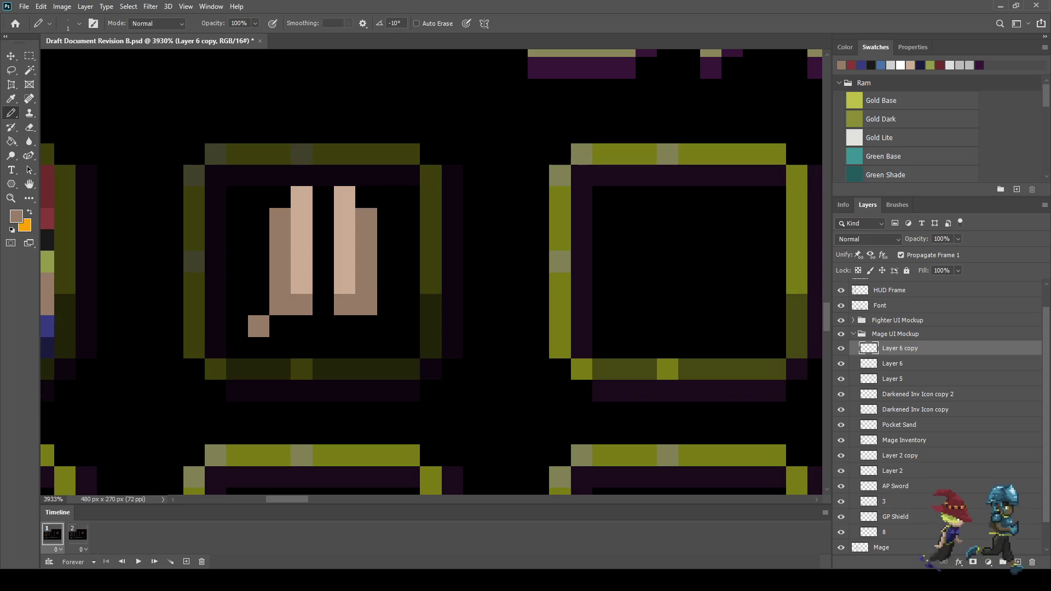
pyautogui.click(388, 326)
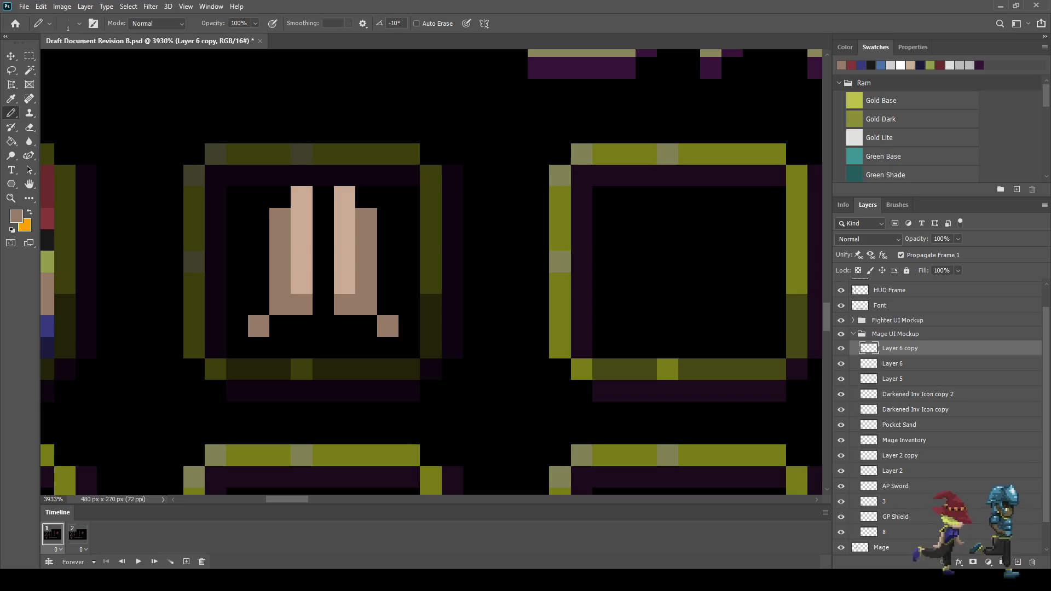
# Fill the gap between the bars with darker brown and darken three light pixels on the hands.
pyautogui.moveTo(324, 283); pyautogui.dragTo(323, 197)
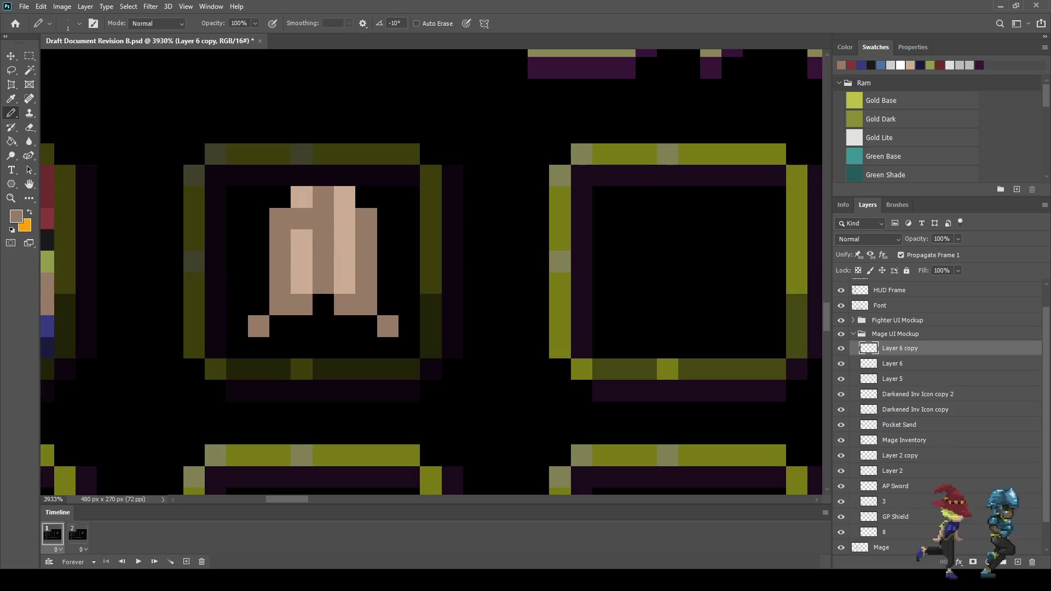
pyautogui.click(302, 261)
pyautogui.click(345, 239)
pyautogui.scroll(-2, 376, 254)
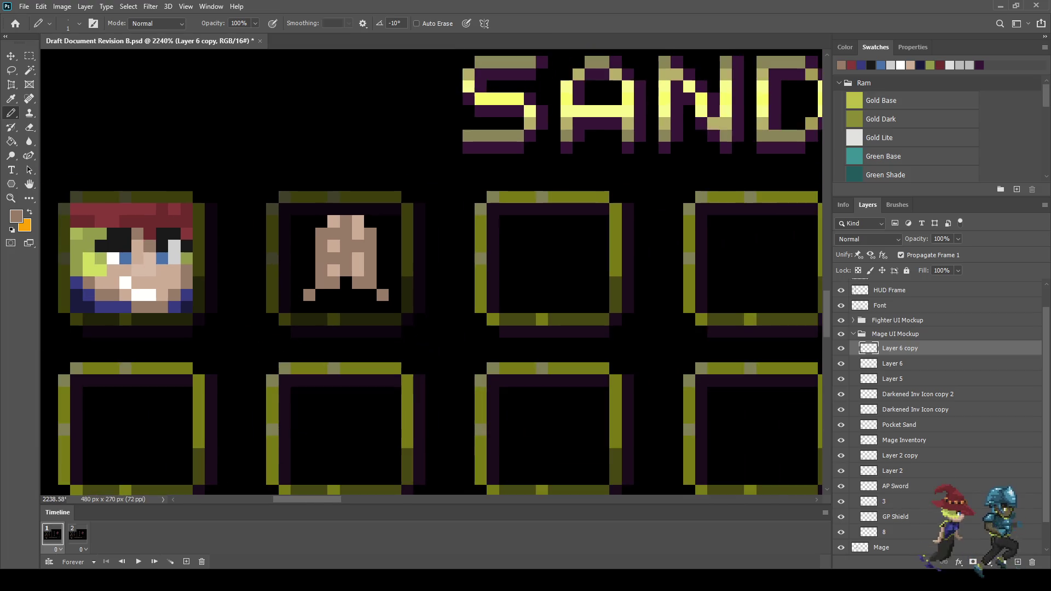
pyautogui.click(358, 222)
pyautogui.scroll(-3, 376, 254)
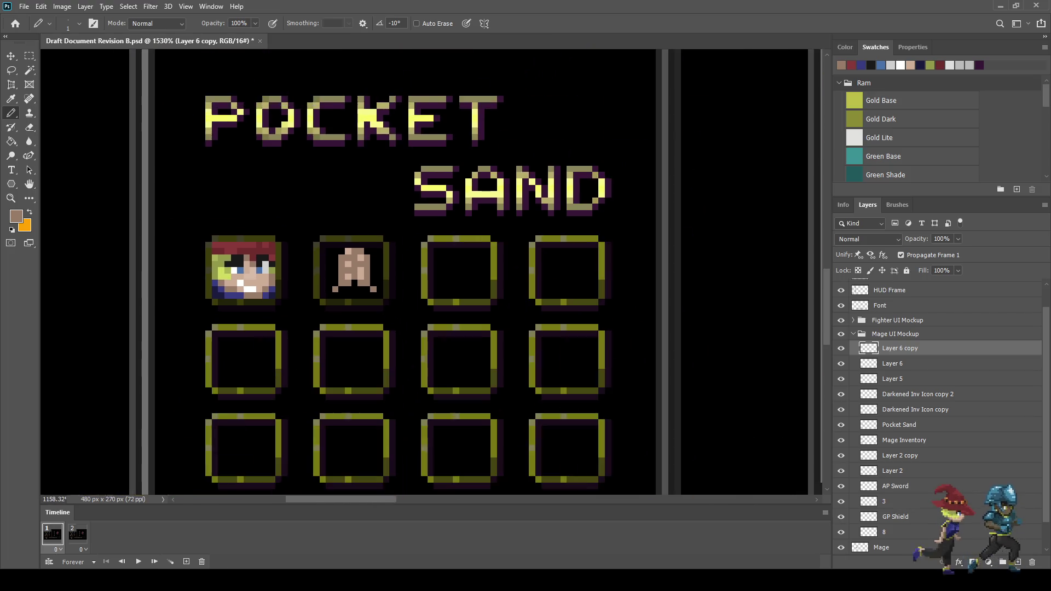
pyautogui.scroll(2, 377, 254)
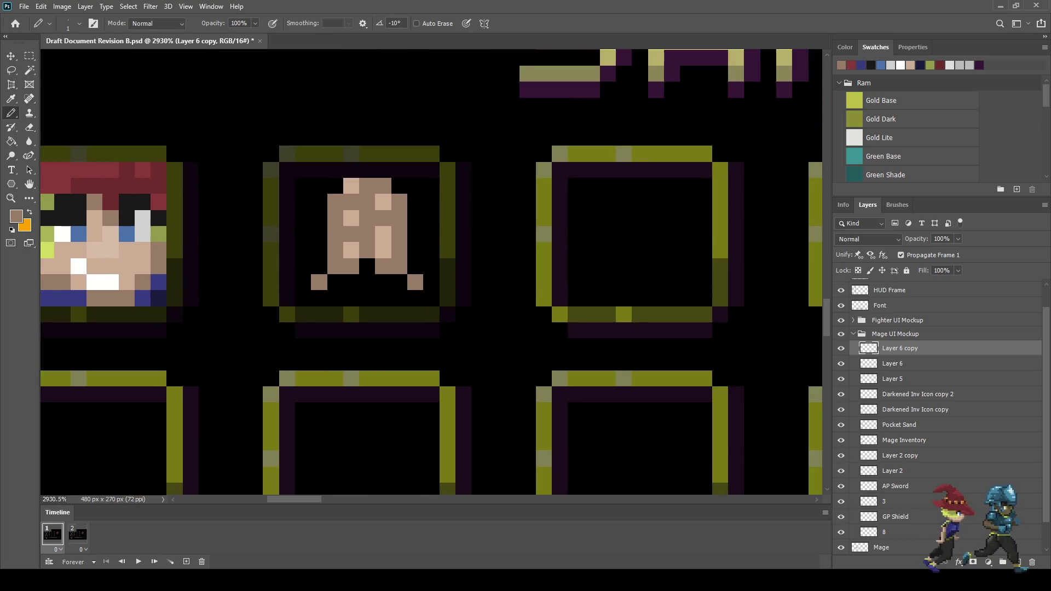
pyautogui.scroll(-4, 377, 254)
pyautogui.scroll(-1, 515, 310)
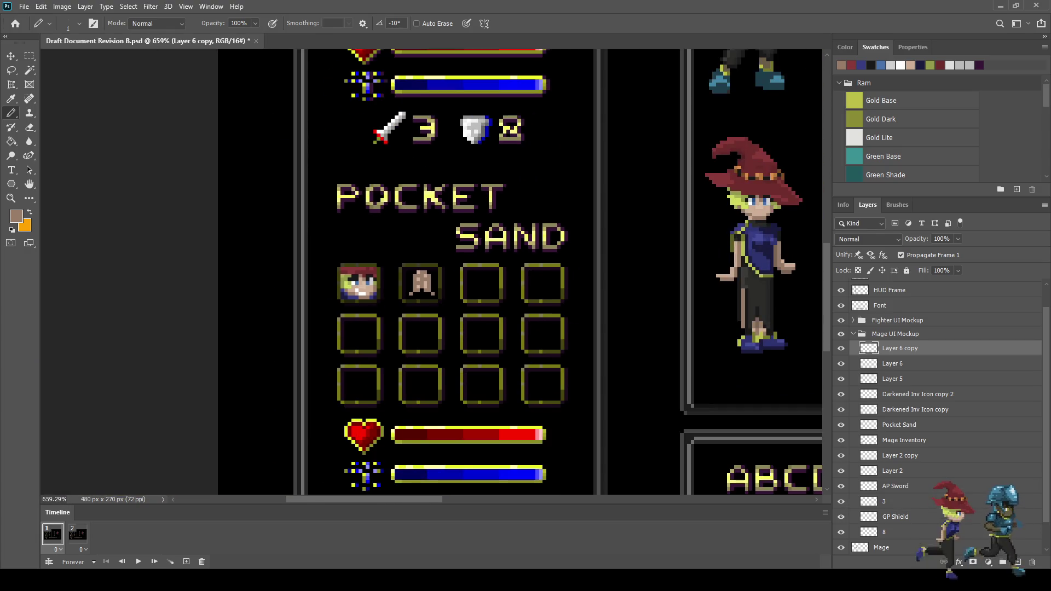
pyautogui.scroll(-1, 379, 283)
pyautogui.scroll(5, 380, 283)
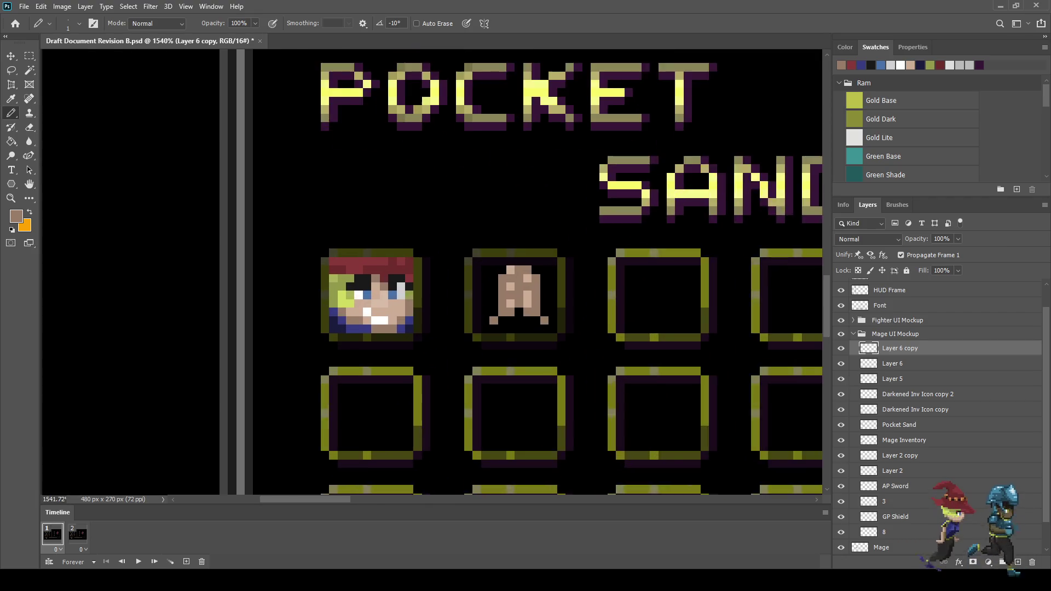
pyautogui.scroll(1, 493, 313)
pyautogui.press('i')
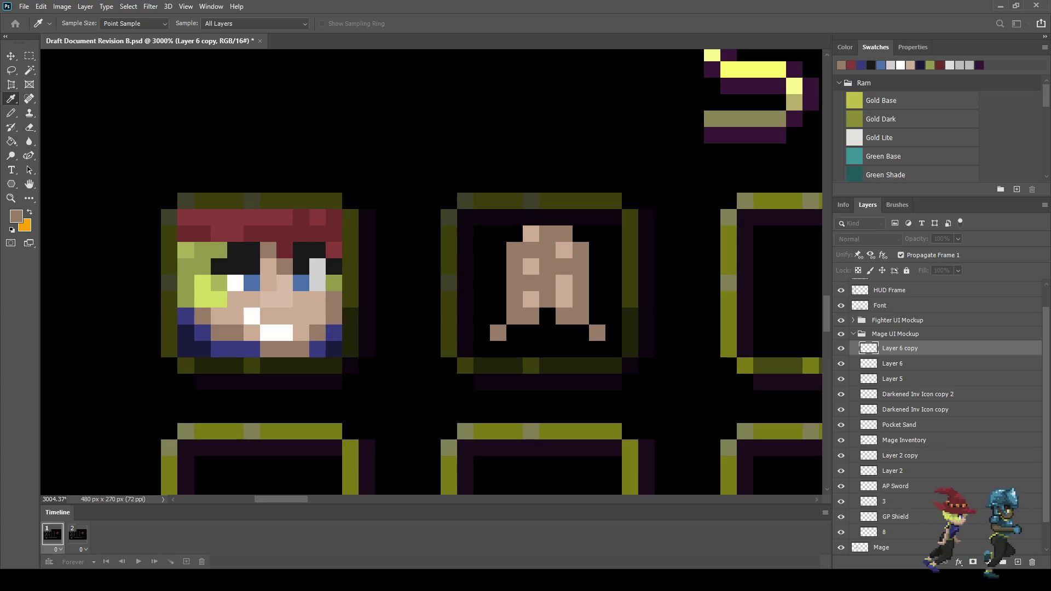
# Add dark-brown pixels along the hands' left side and right edge, extending the left edge outward.
pyautogui.press('b')
pyautogui.click(498, 299)
pyautogui.click(498, 316)
pyautogui.click(482, 315)
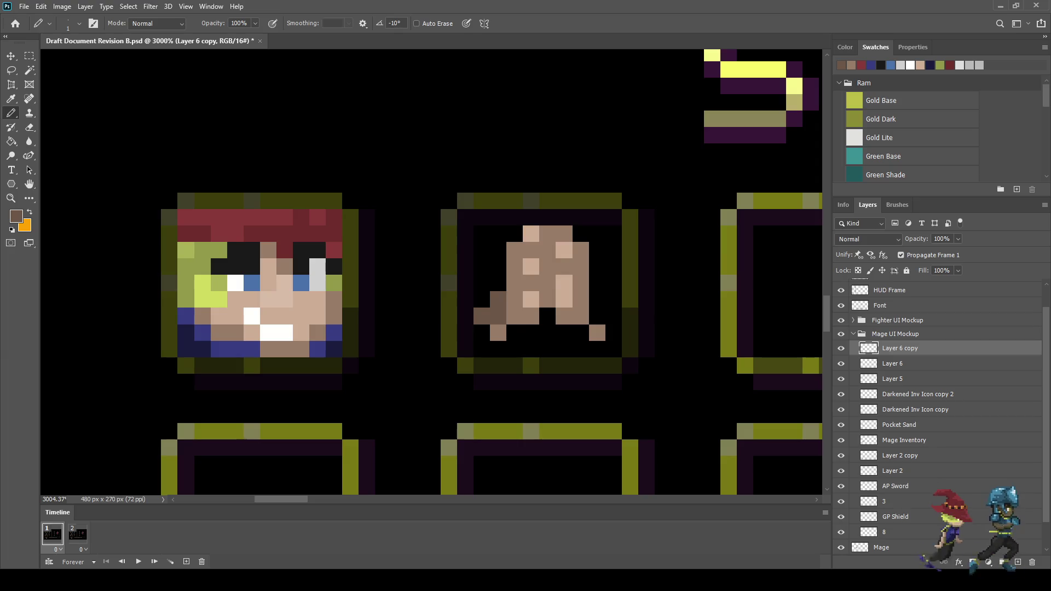
pyautogui.moveTo(597, 300); pyautogui.dragTo(597, 316)
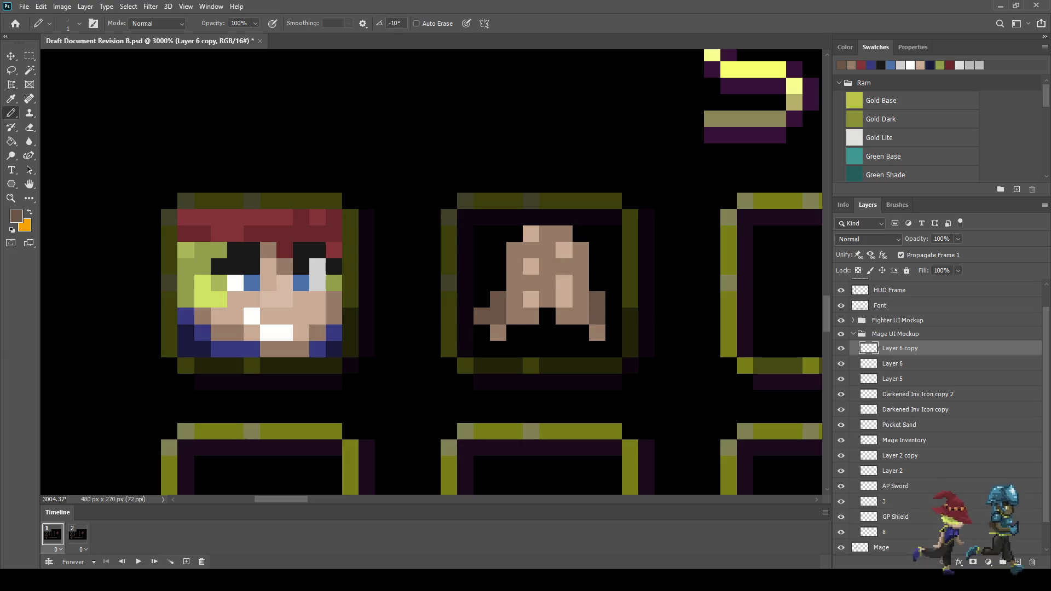
# Widen the hands' right and lower-left edges in darker brown, then sample the light tan.
pyautogui.press('i')
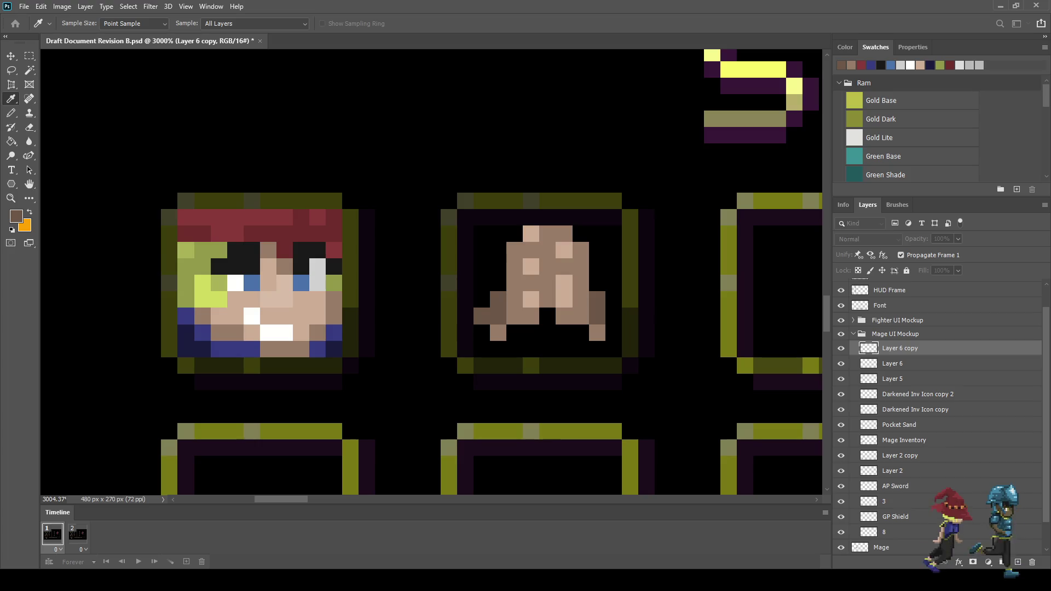
pyautogui.press('b')
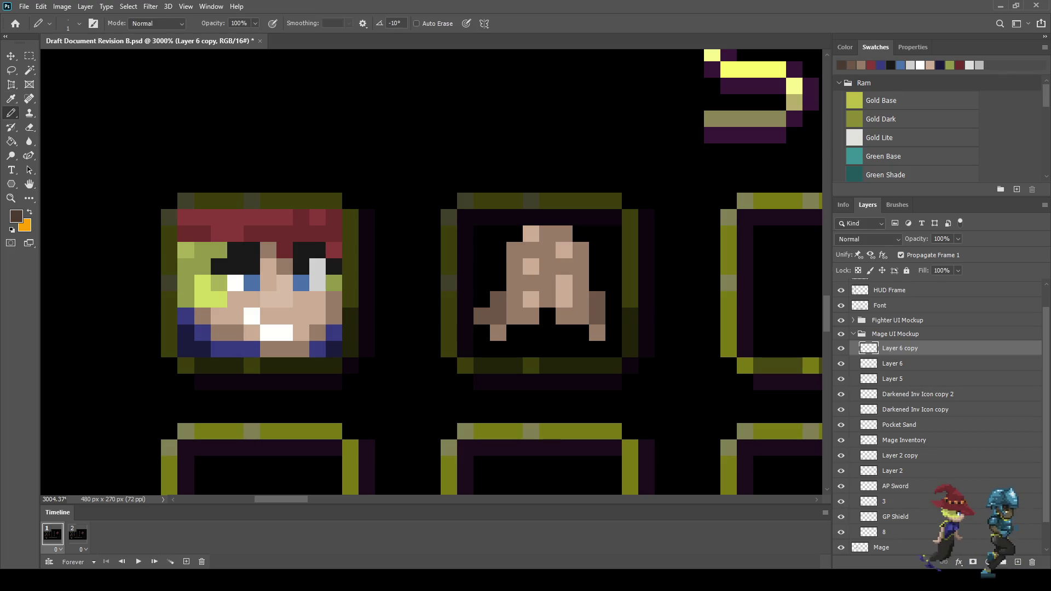
pyautogui.click(613, 316)
pyautogui.click(613, 332)
pyautogui.click(482, 332)
pyautogui.scroll(-3, 456, 320)
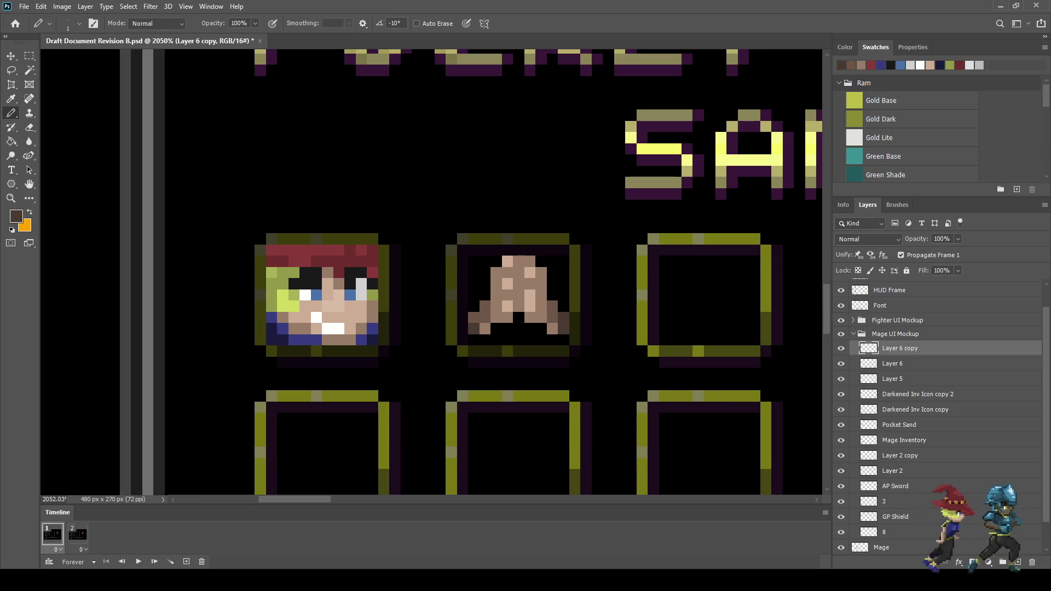
pyautogui.press('alt')
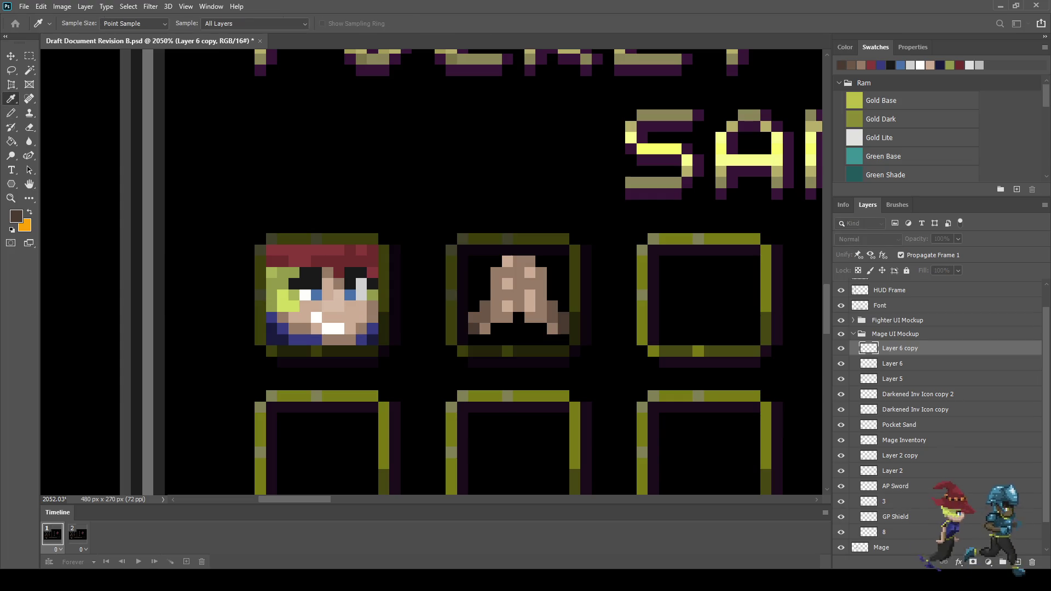
pyautogui.keyDown('alt'); pyautogui.click(508, 261); pyautogui.keyUp('alt')
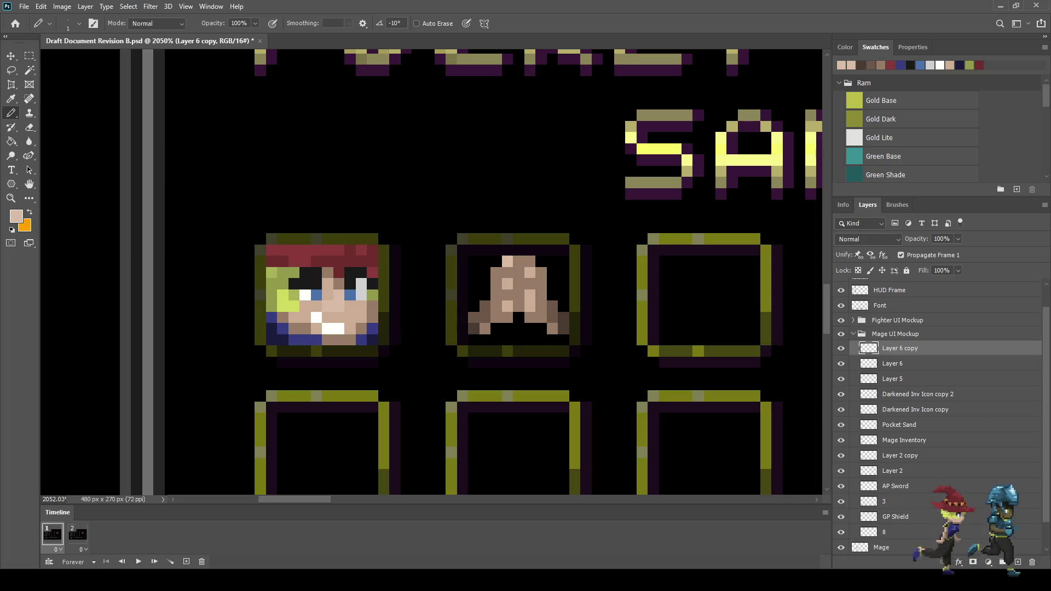
pyautogui.scroll(-5, 530, 296)
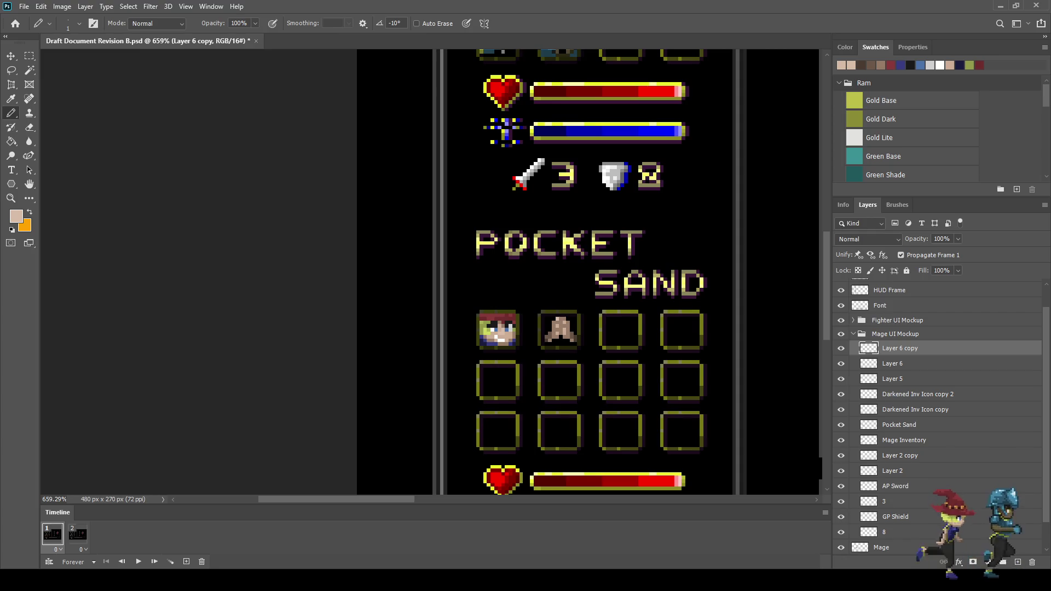
pyautogui.scroll(5, 589, 341)
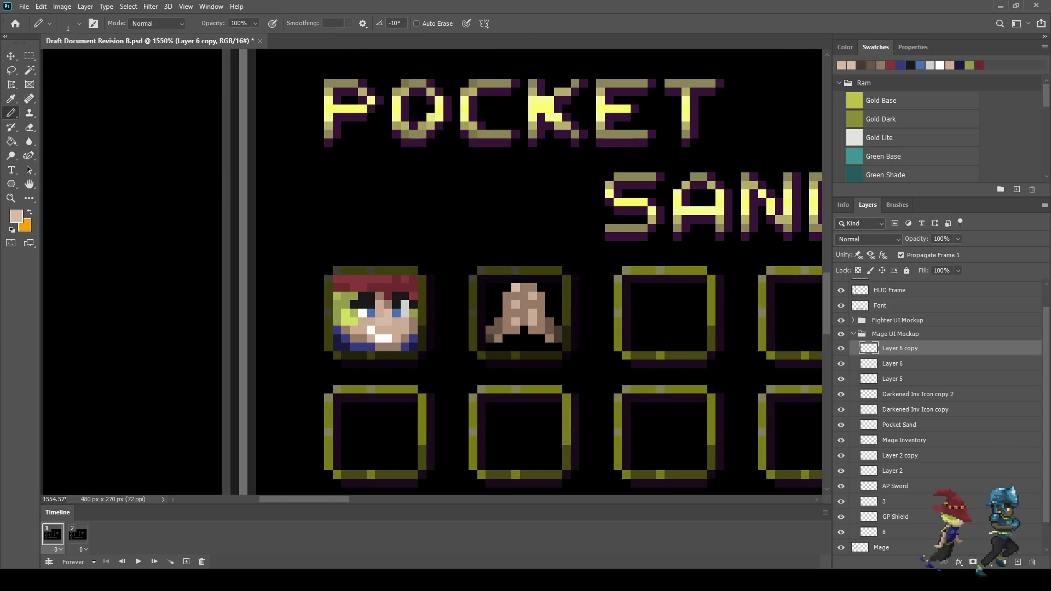
# Save the document with the praying-hands icon unchanged and show the whole mockup.
pyautogui.hotkey('ctrl', 't')
pyautogui.press('Return')
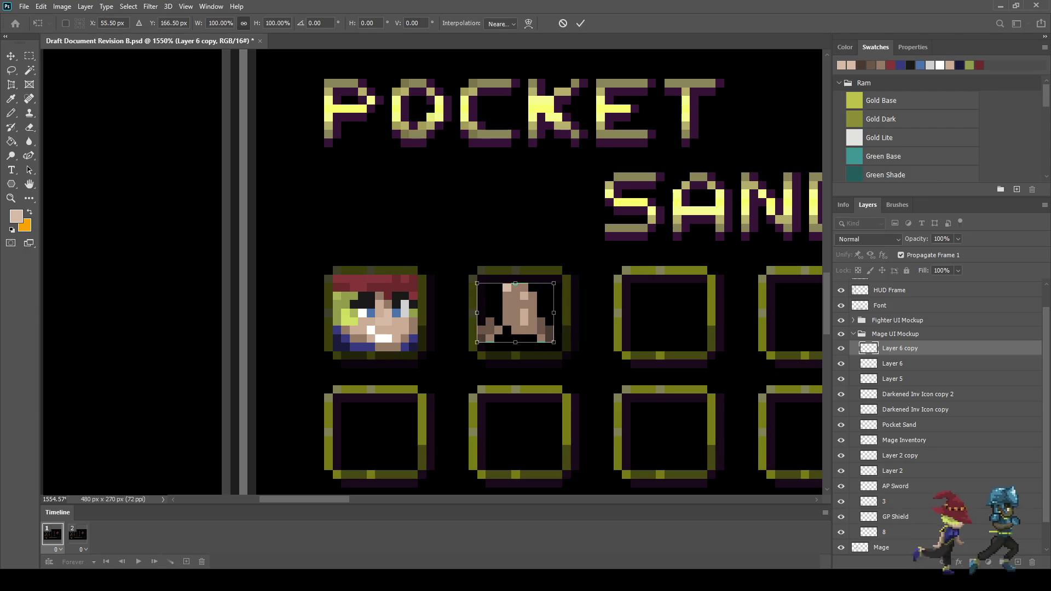
pyautogui.hotkey('ctrl', 's')
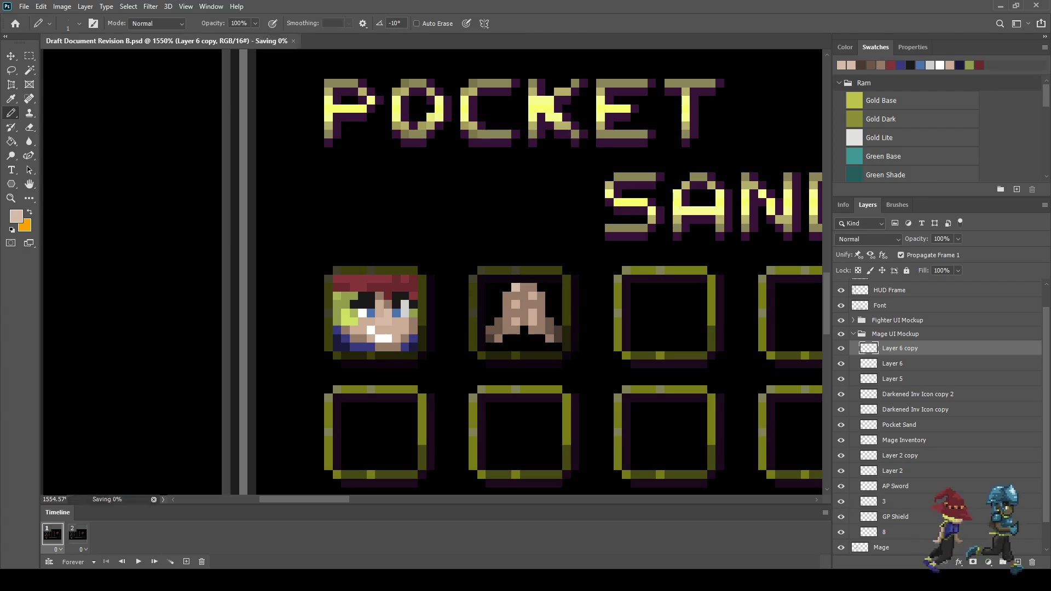
pyautogui.hotkey('ctrl', '1')
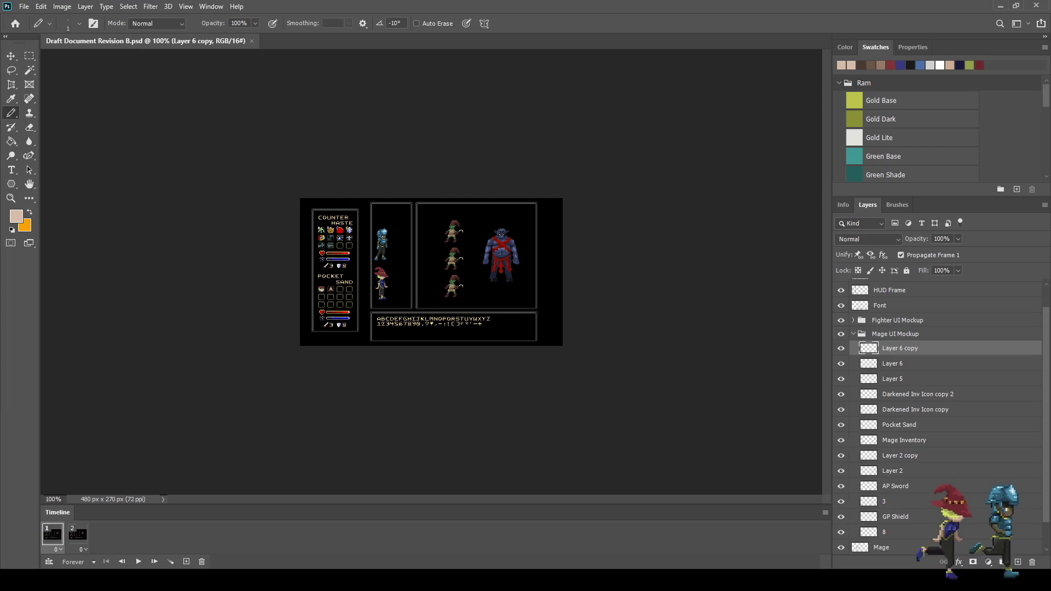
pyautogui.press('f')
pyautogui.press('f')
pyautogui.hotkey('ctrl', '+')
pyautogui.hotkey('ctrl', '+')
pyautogui.hotkey('ctrl', '+')
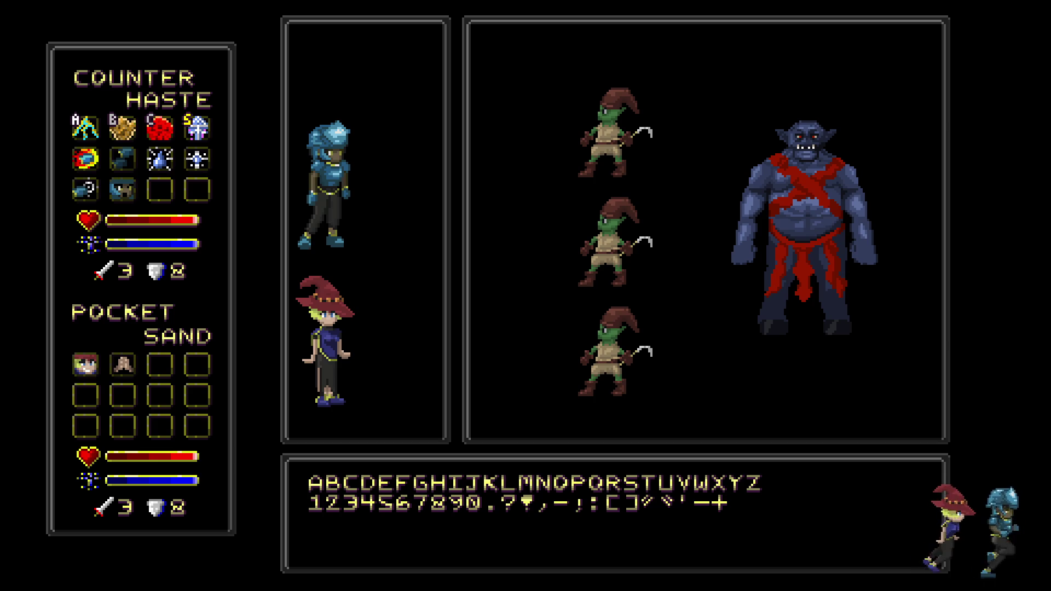
pyautogui.press('f')
pyautogui.hotkey('ctrl', '1')
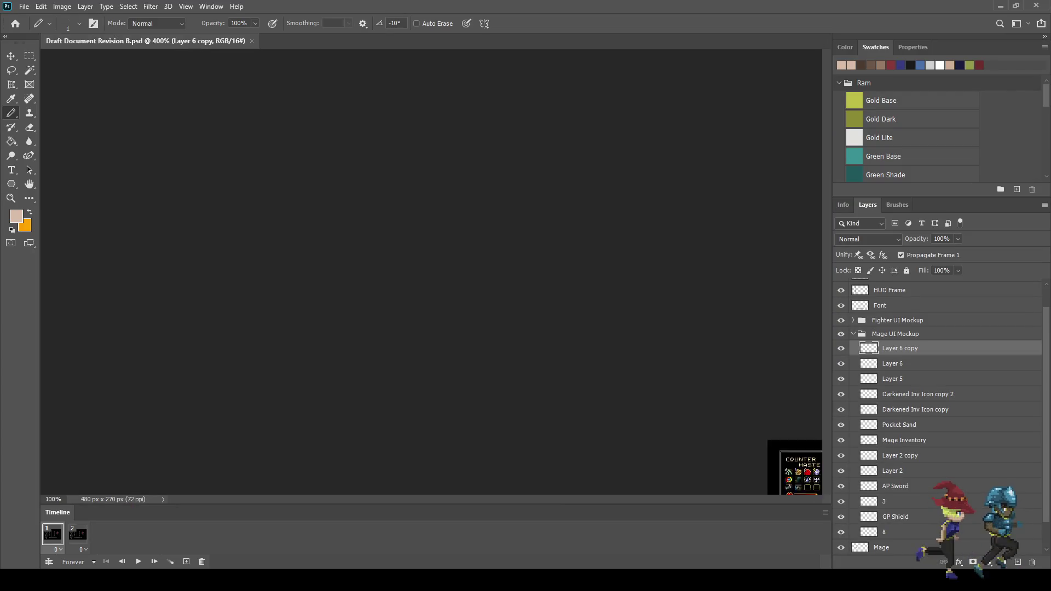
pyautogui.hotkey('ctrl', '+')
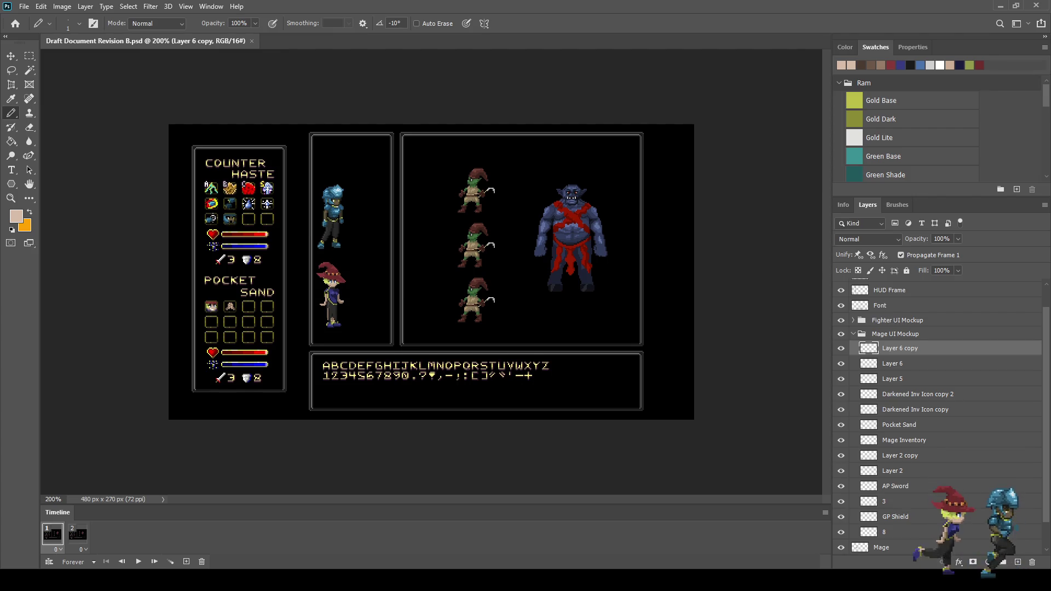
# Toggle through screen modes into black Full Screen Mode and zoom the mockup in.
pyautogui.press('f')
pyautogui.press('f')
pyautogui.hotkey('ctrl', '-')
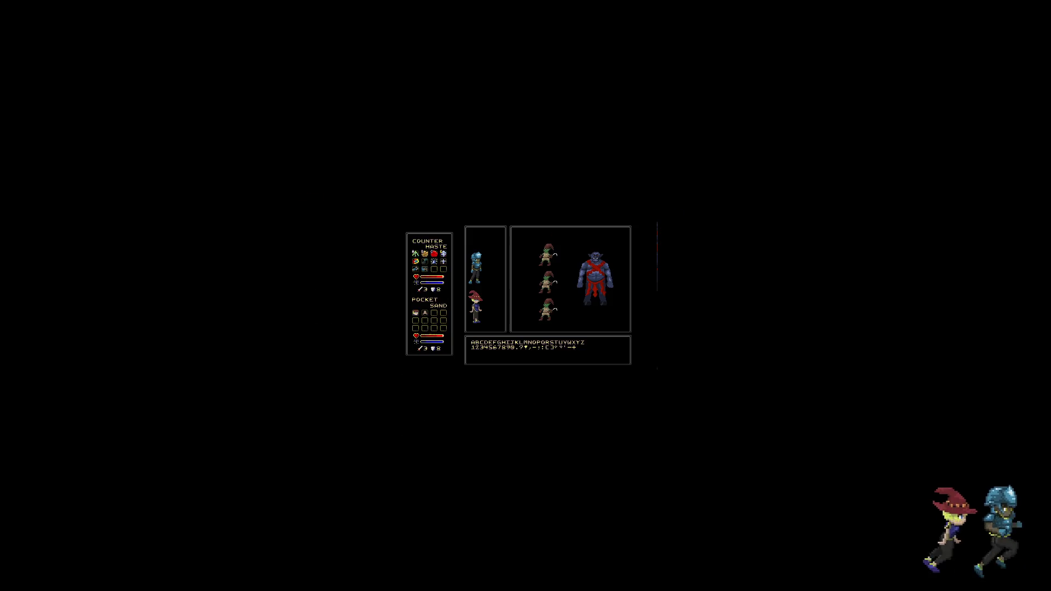
pyautogui.press('f')
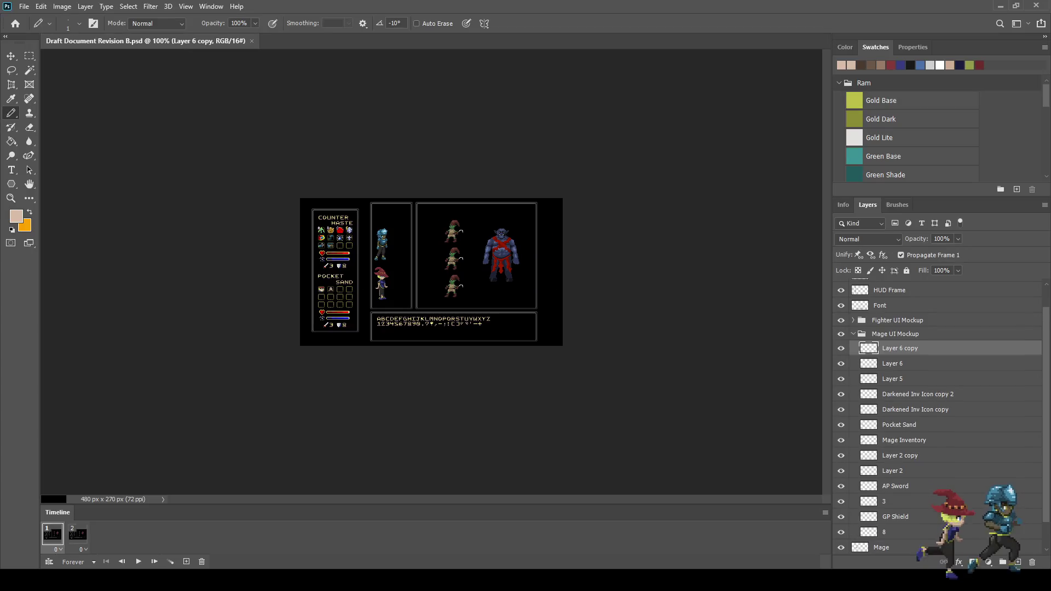
pyautogui.press('f')
pyautogui.press('f')
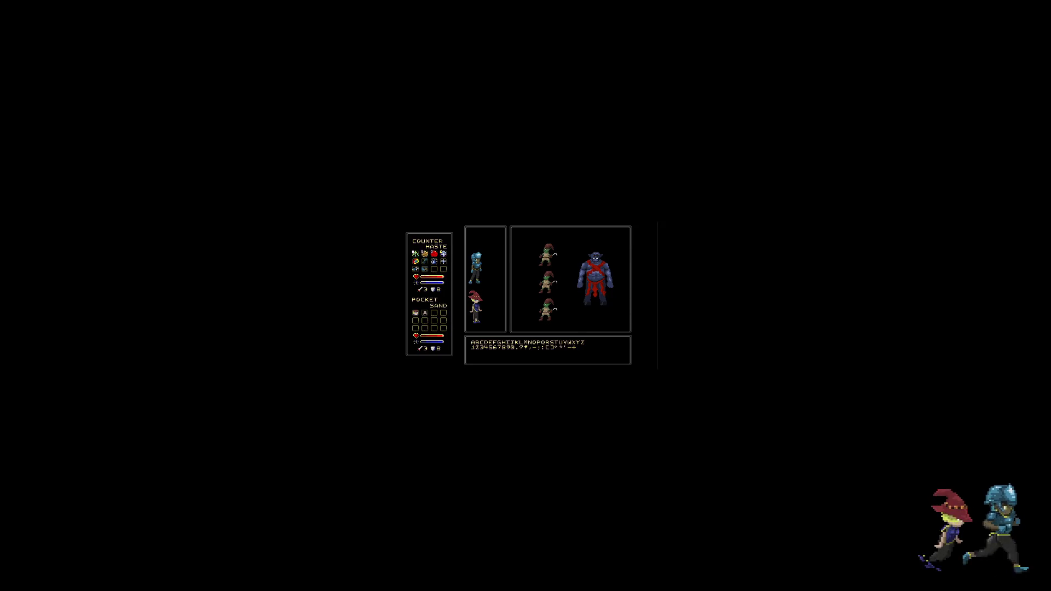
pyautogui.hotkey('ctrl', '+')
pyautogui.hotkey('ctrl', '+')
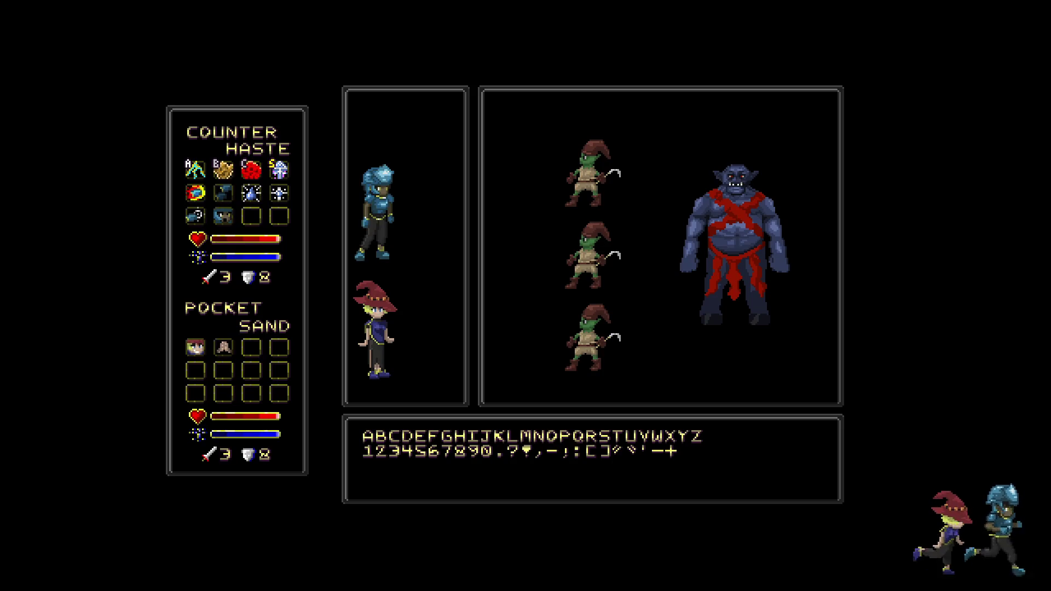
# Zoom the full-screen mockup in one more step.
pyautogui.hotkey('ctrl', '+')
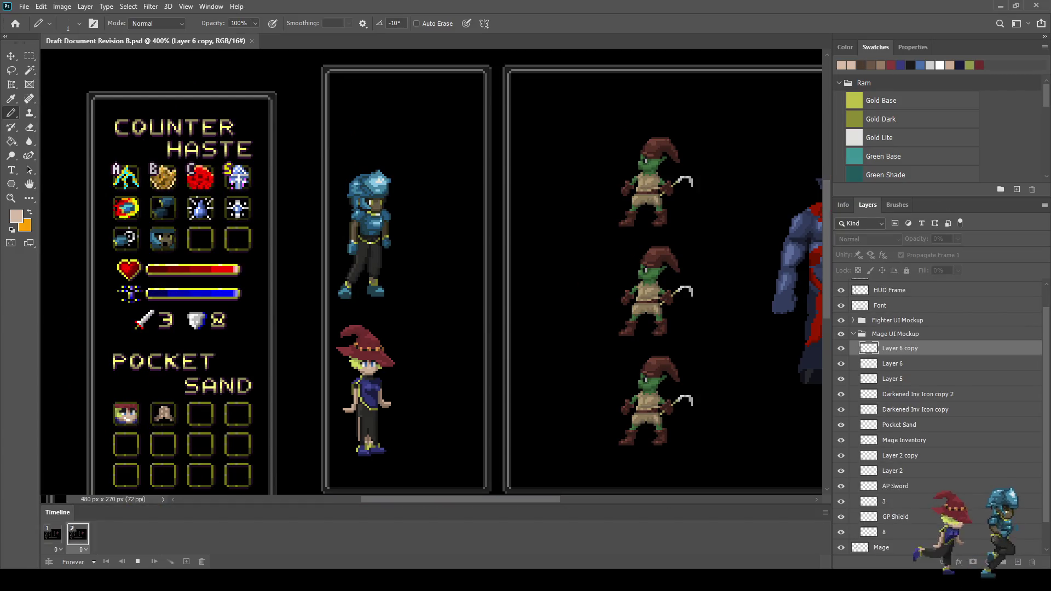
# Stop the animation preview, select timeline frame 1, and save the document.
pyautogui.press('space')
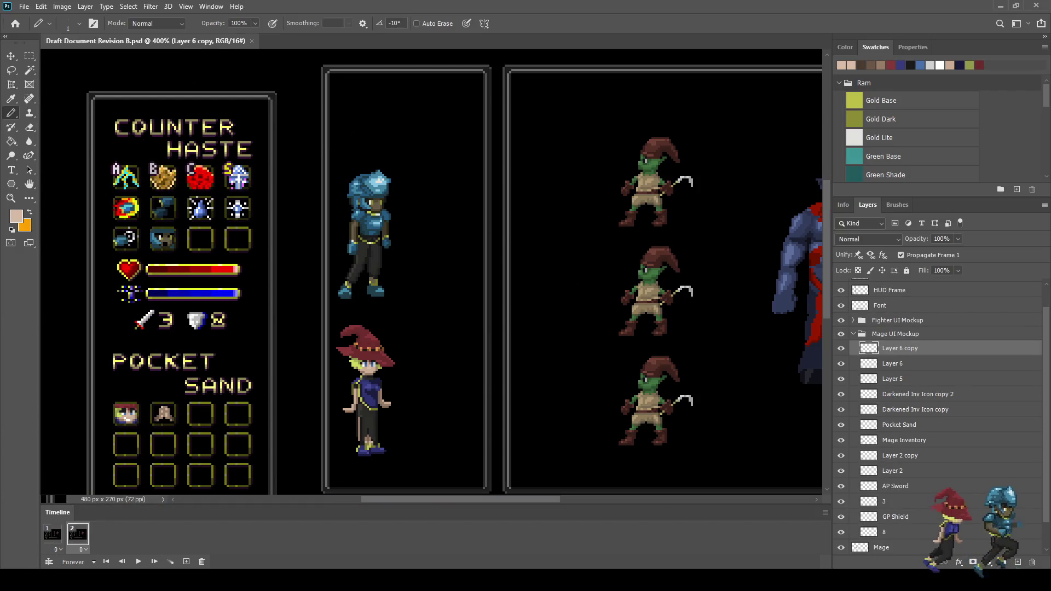
pyautogui.click(53, 534)
pyautogui.scroll(3, 139, 427)
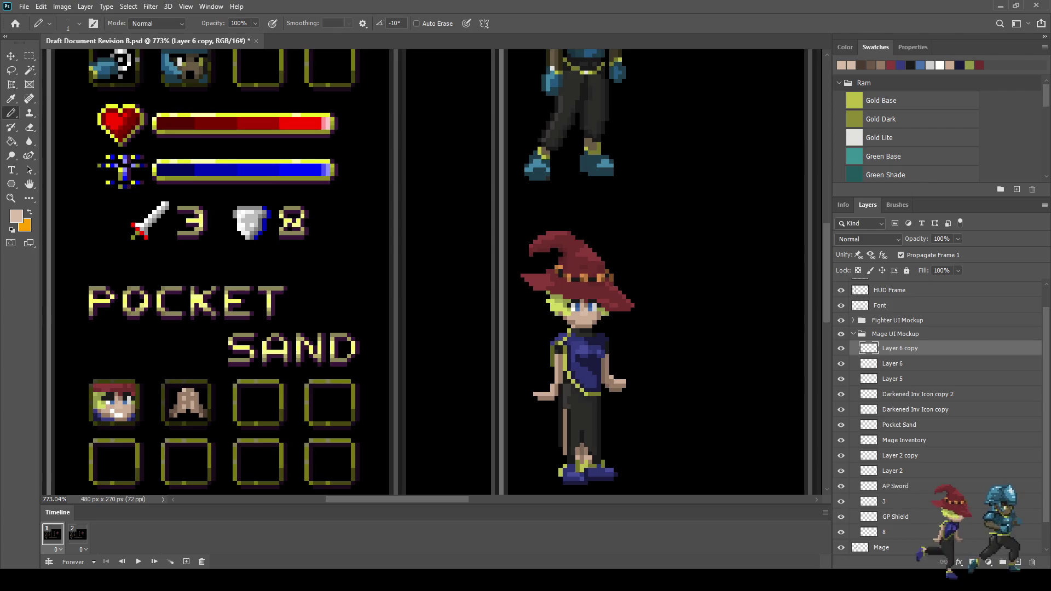
pyautogui.hotkey('ctrl', 's')
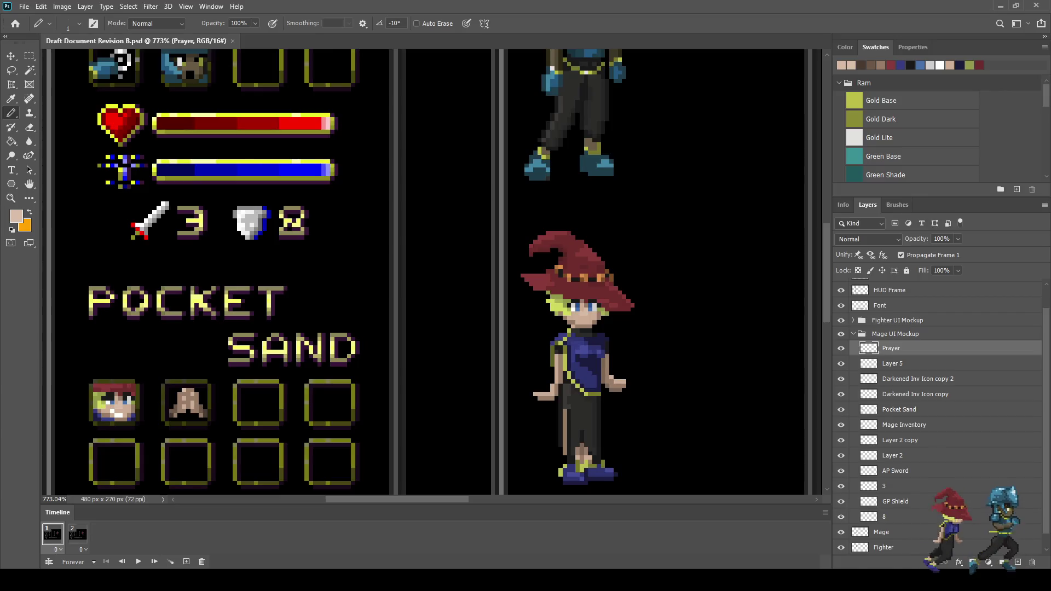
# View the mockup at 100%, zoom in, and show the rulers along the canvas edges.
pyautogui.hotkey('ctrl', '1')
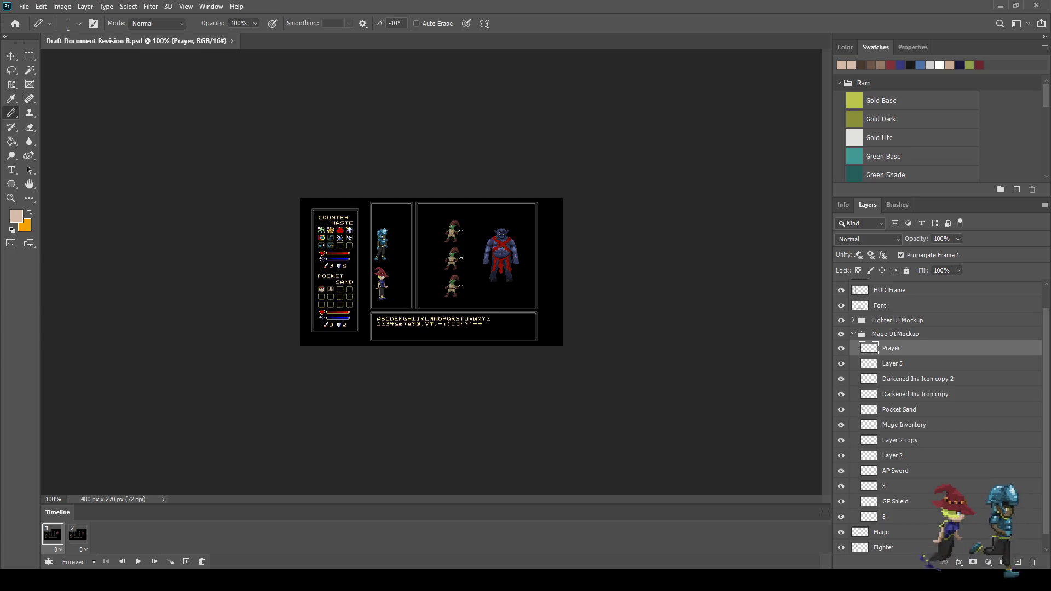
pyautogui.hotkey('ctrl', '+')
pyautogui.hotkey('ctrl', '+')
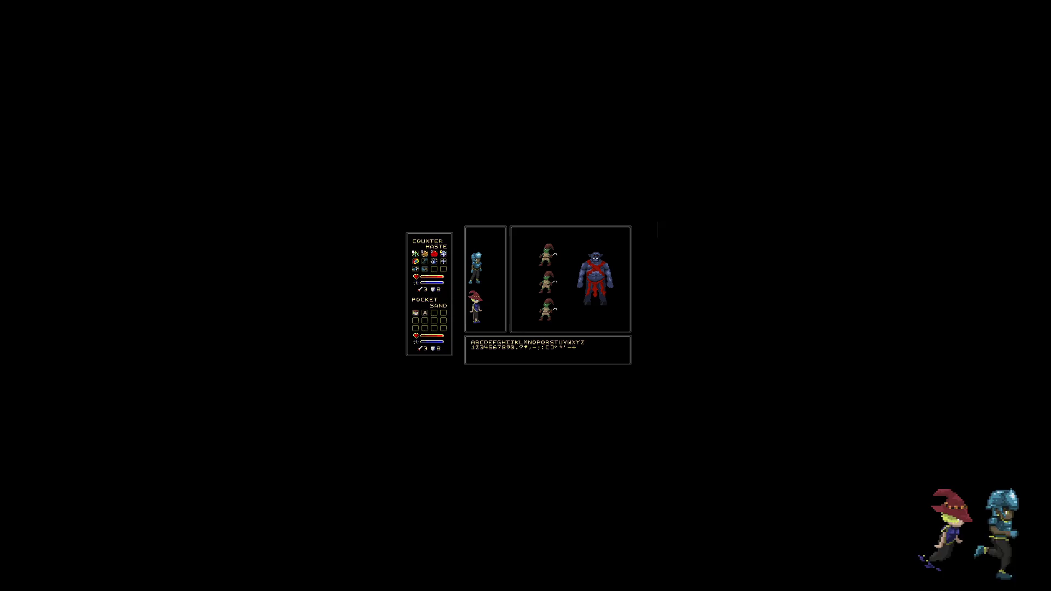
pyautogui.hotkey('ctrl', 'r')
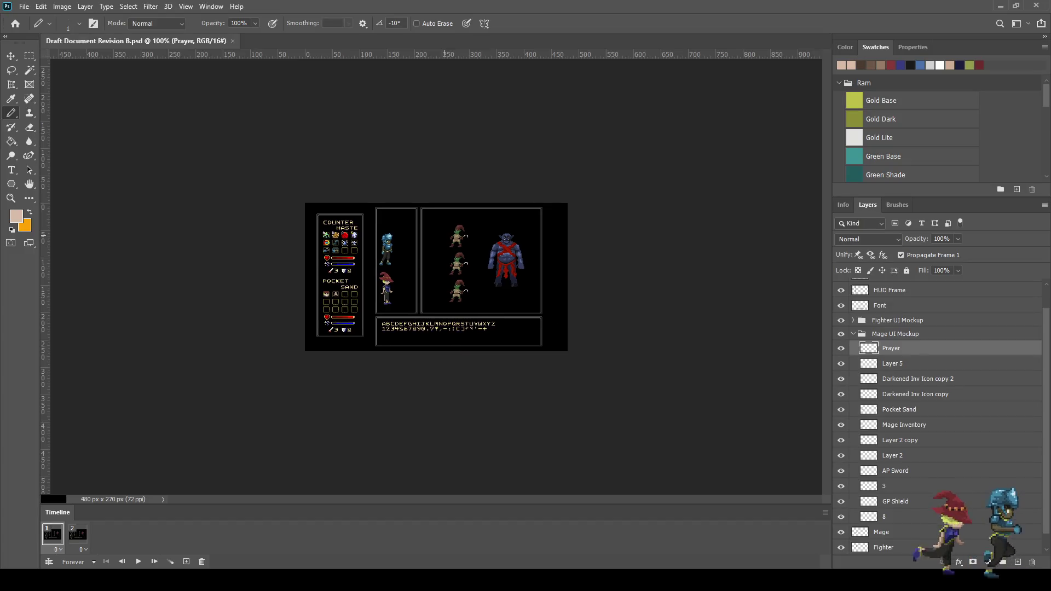
pyautogui.scroll(5, 436, 277)
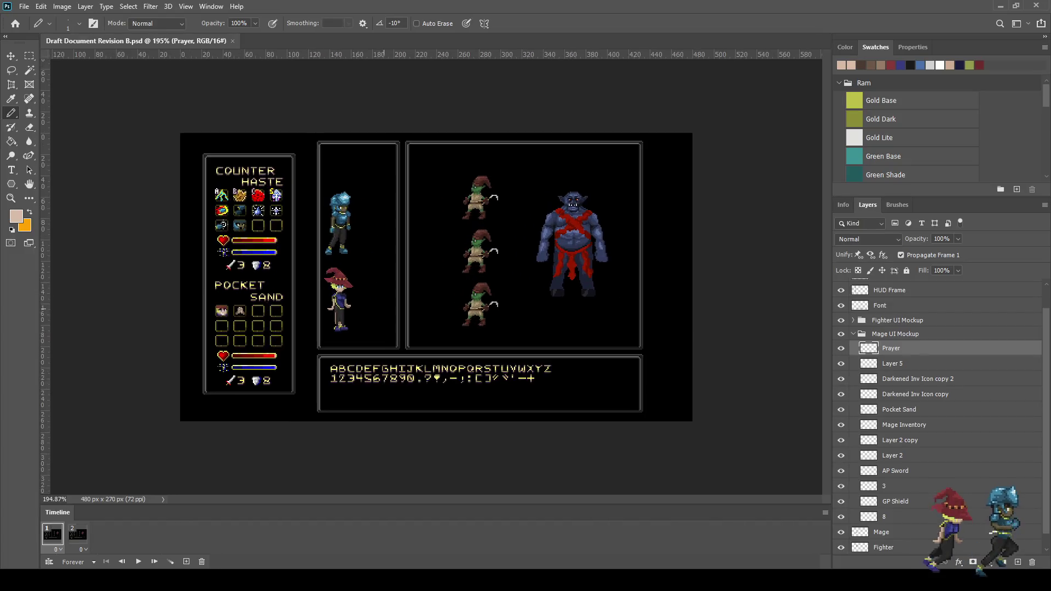
pyautogui.scroll(1, 427, 252)
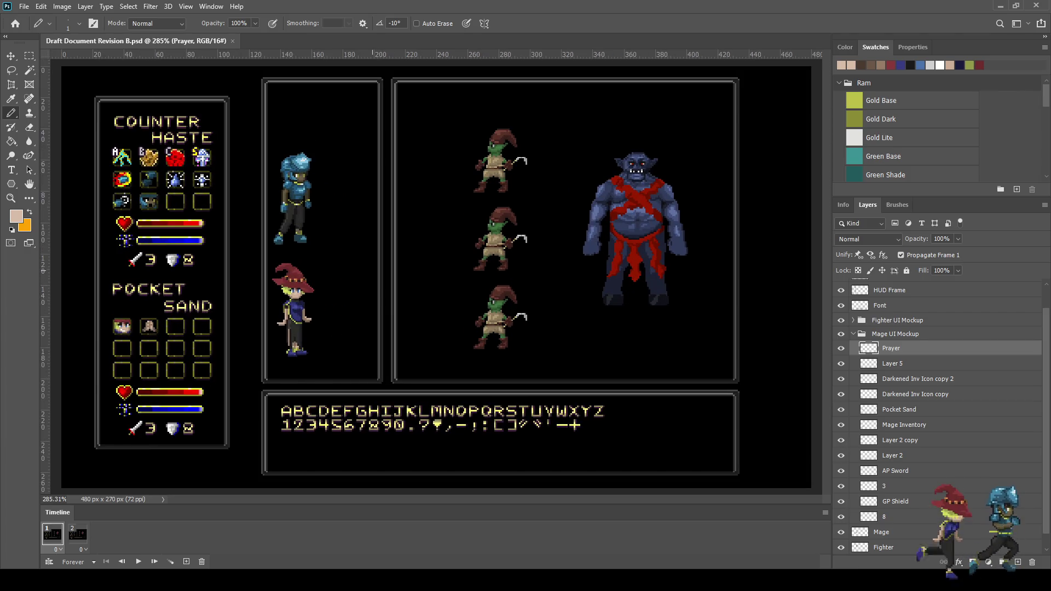
pyautogui.scroll(-3, 436, 277)
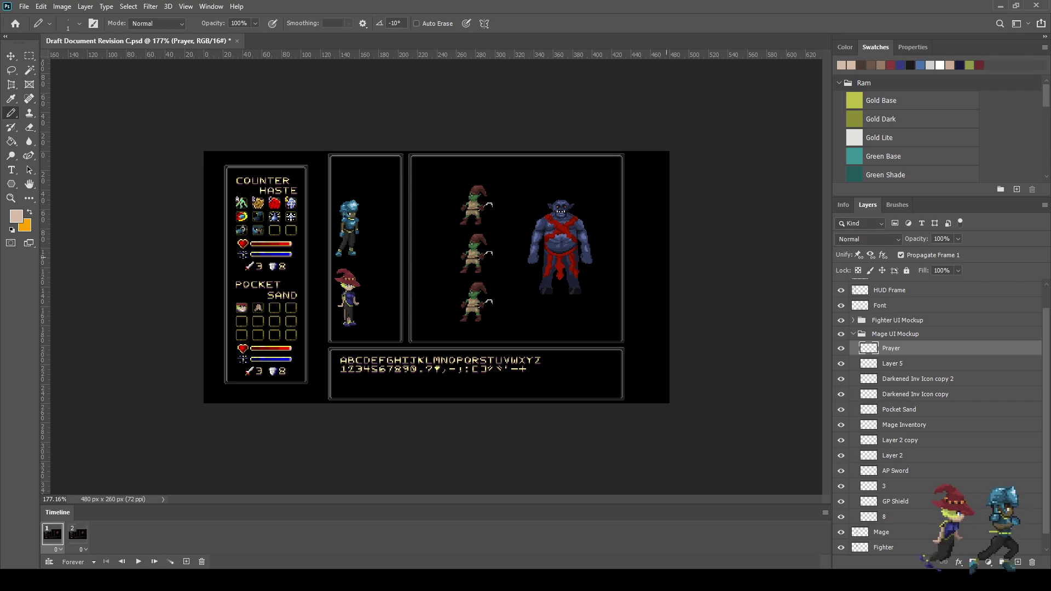
# Go full screen, hide the rulers, fit the mockup, and undo back to the 270 px canvas.
pyautogui.press('f')
pyautogui.press('f')
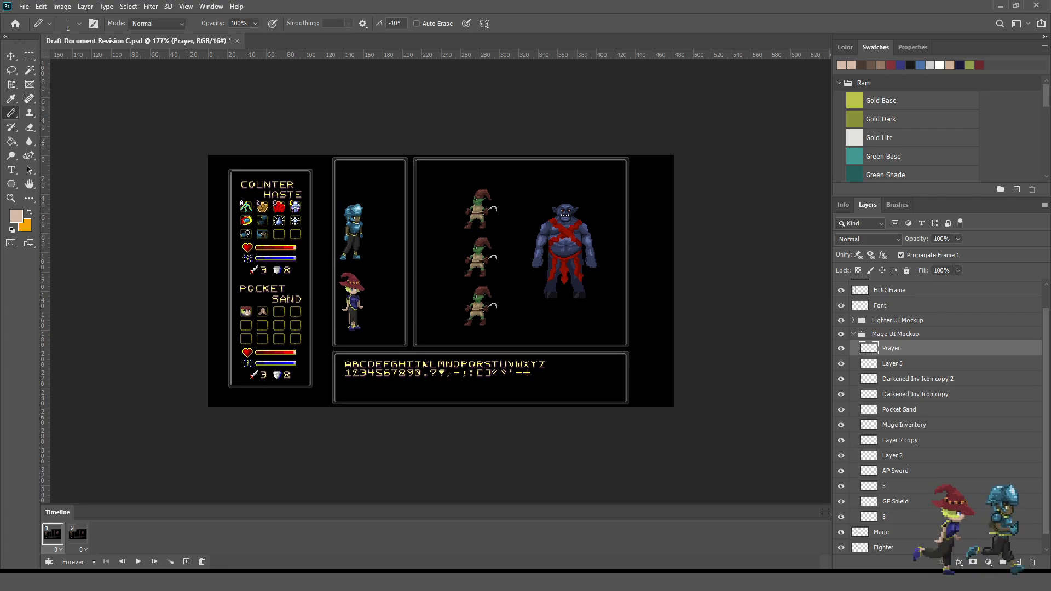
pyautogui.hotkey('ctrl', 'r')
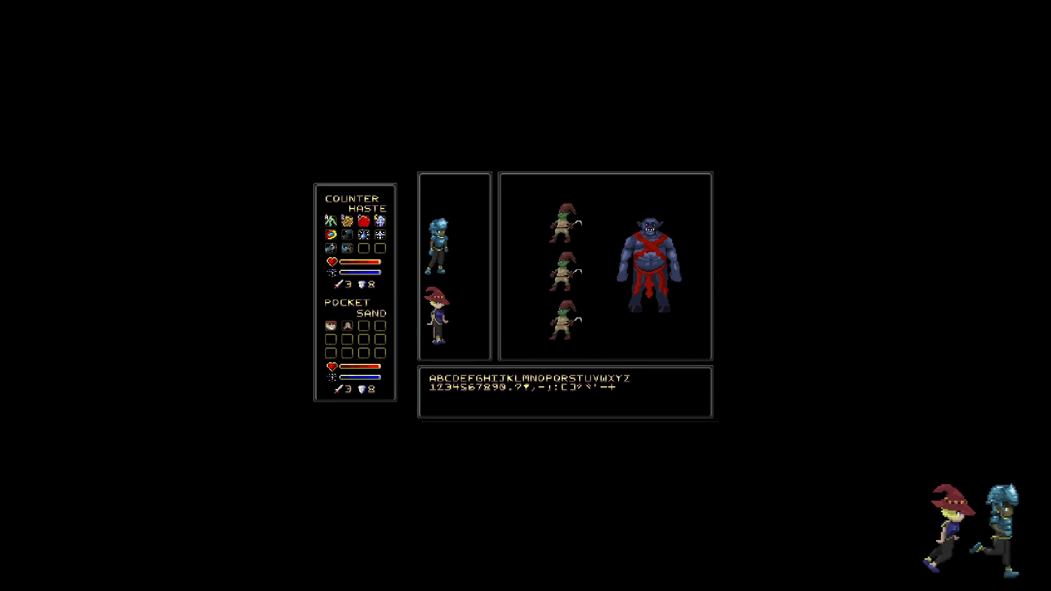
pyautogui.hotkey('ctrl', '0')
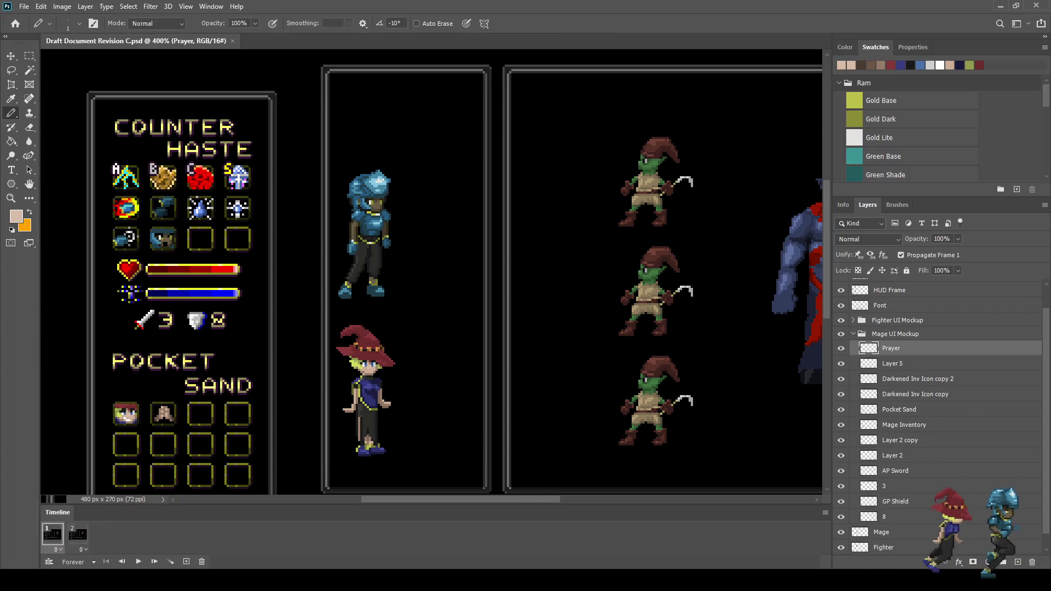
pyautogui.hotkey('ctrl', '0')
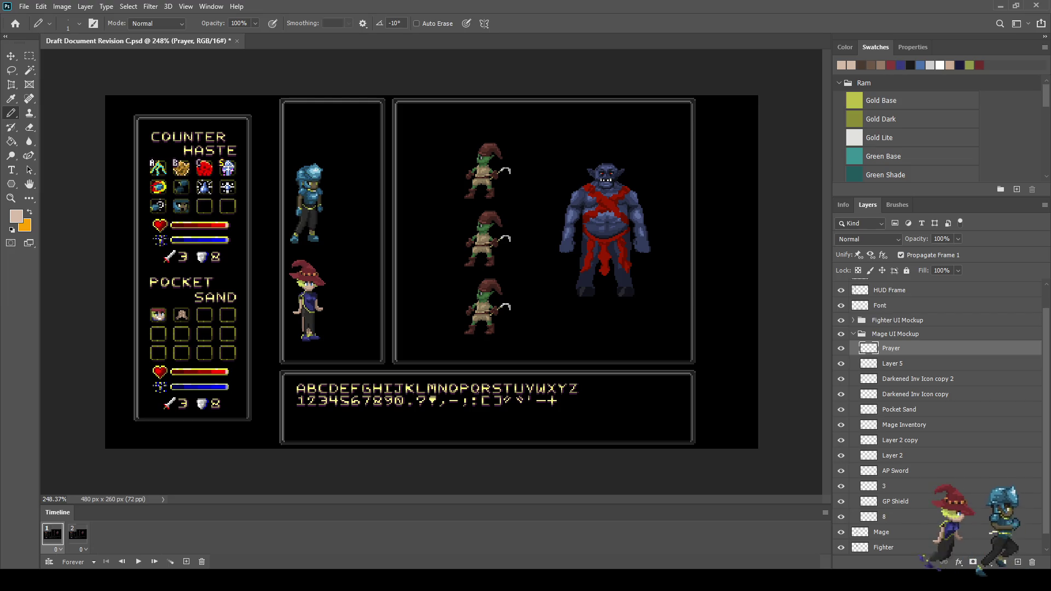
pyautogui.hotkey('ctrl', 'z')
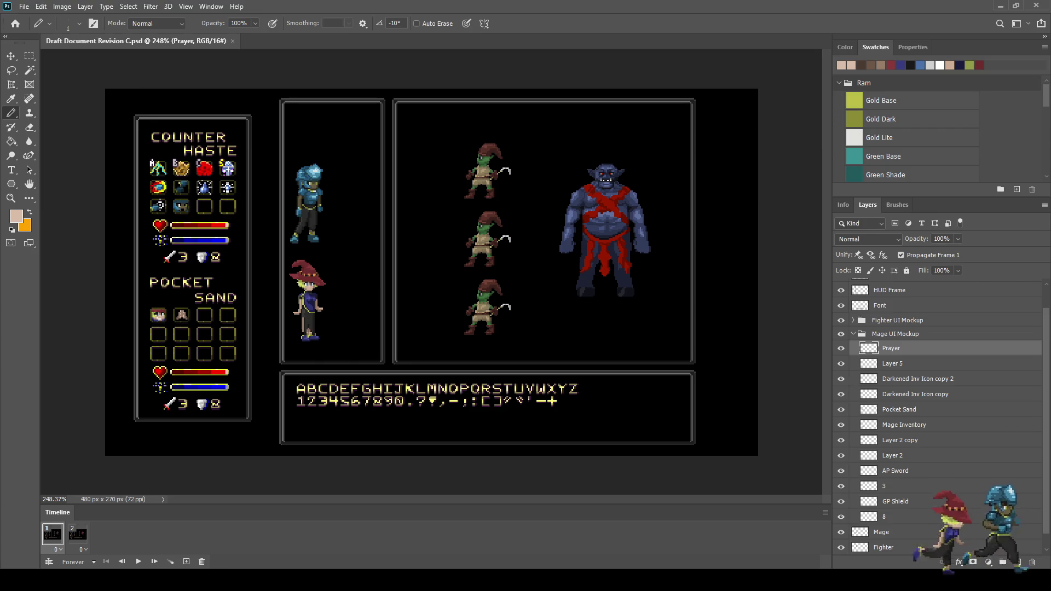
# View the mockup at 100% and resize it to 1440 × 810 px.
pyautogui.hotkey('ctrl', '1')
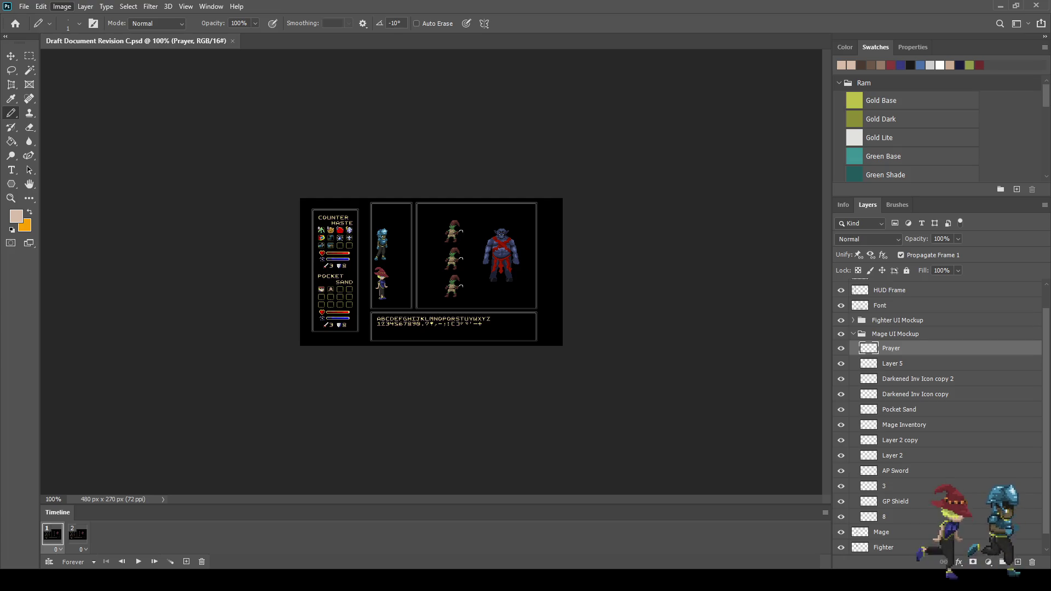
pyautogui.press('space')
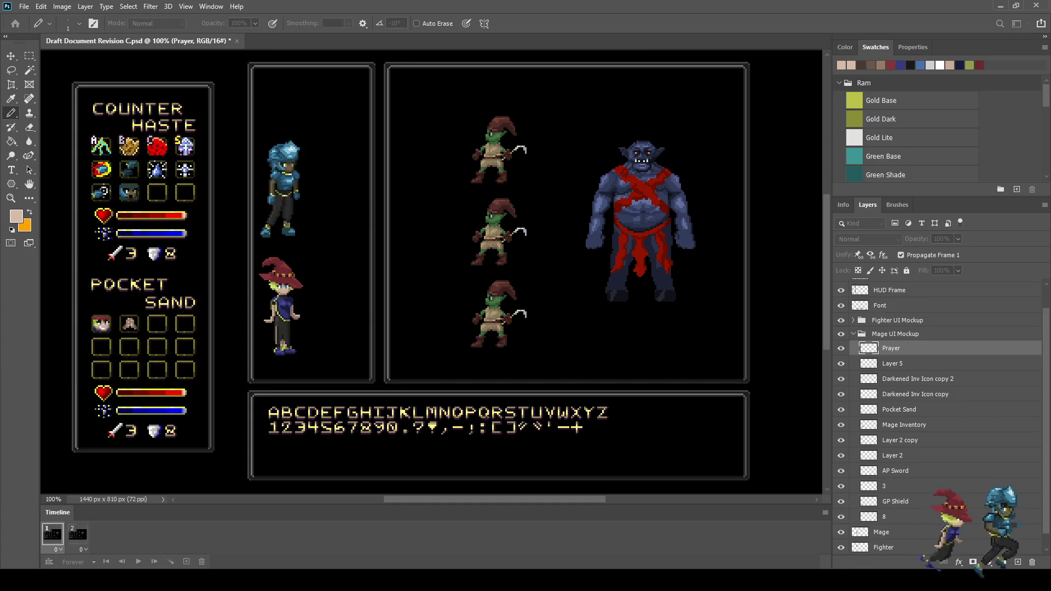
pyautogui.press('Escape')
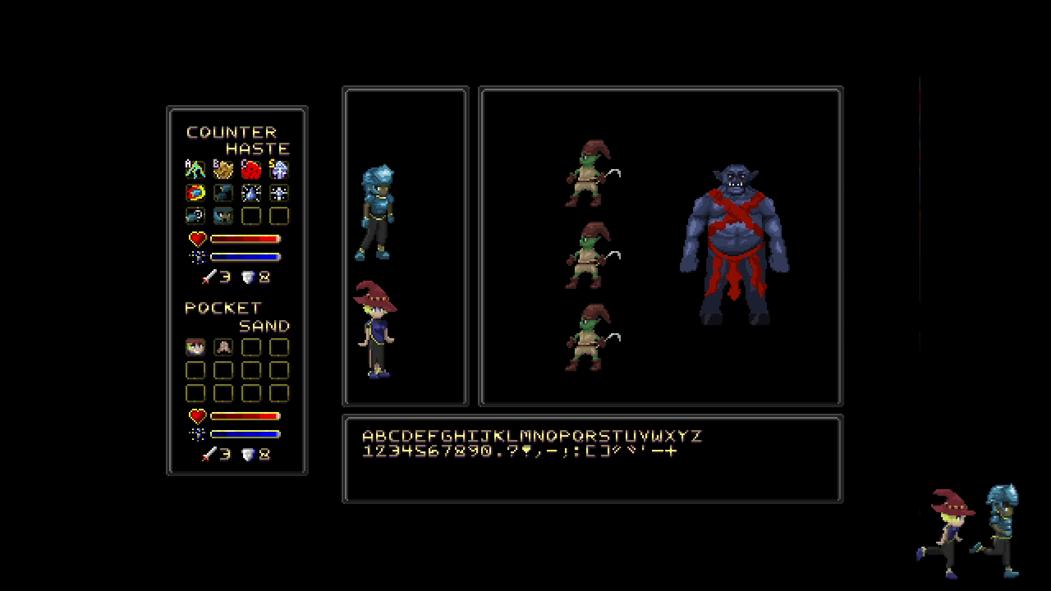
# Leave full screen, undo the enlargement back to 480 × 270 px, and save the document.
pyautogui.press('f')
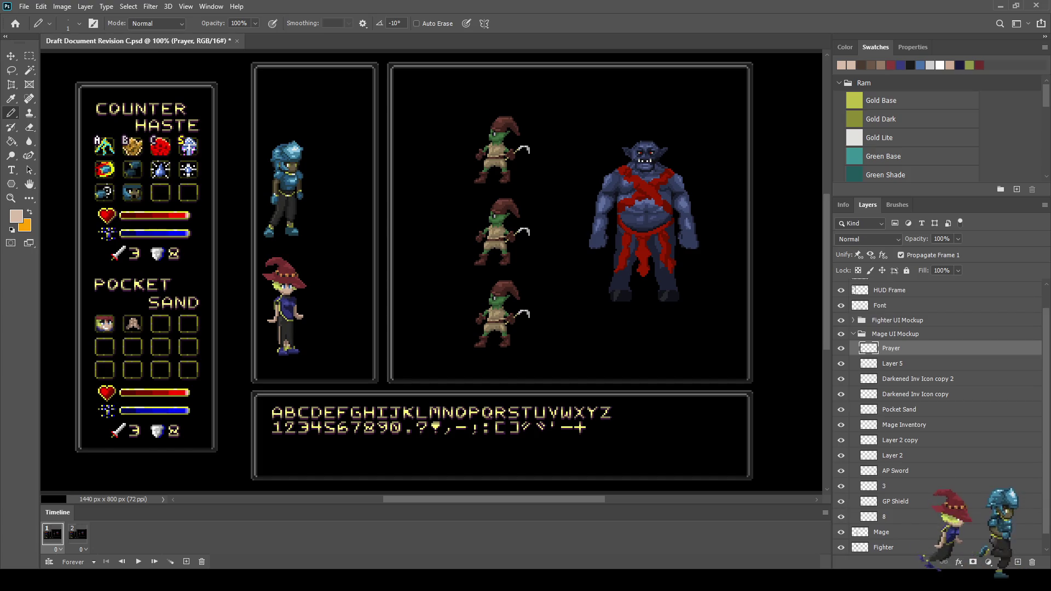
pyautogui.hotkey('ctrl', 'z')
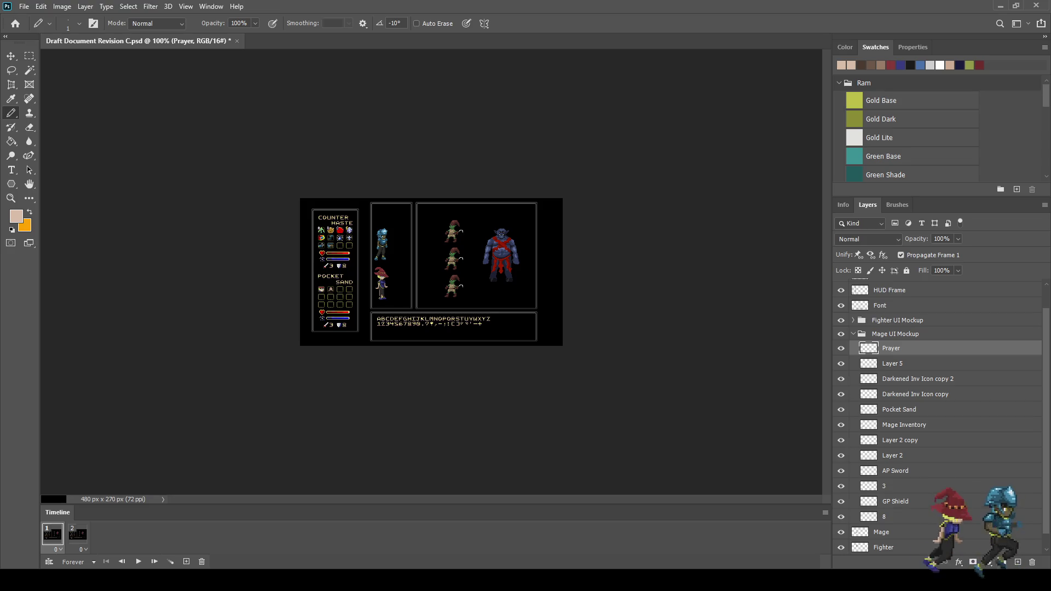
pyautogui.hotkey('ctrl', 's')
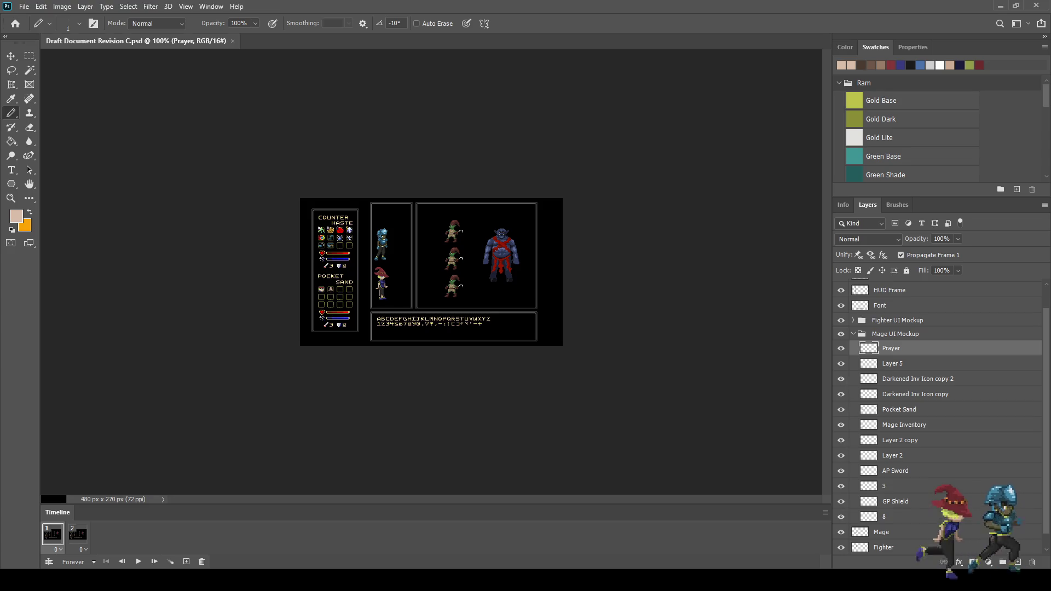
pyautogui.scroll(3, 431, 272)
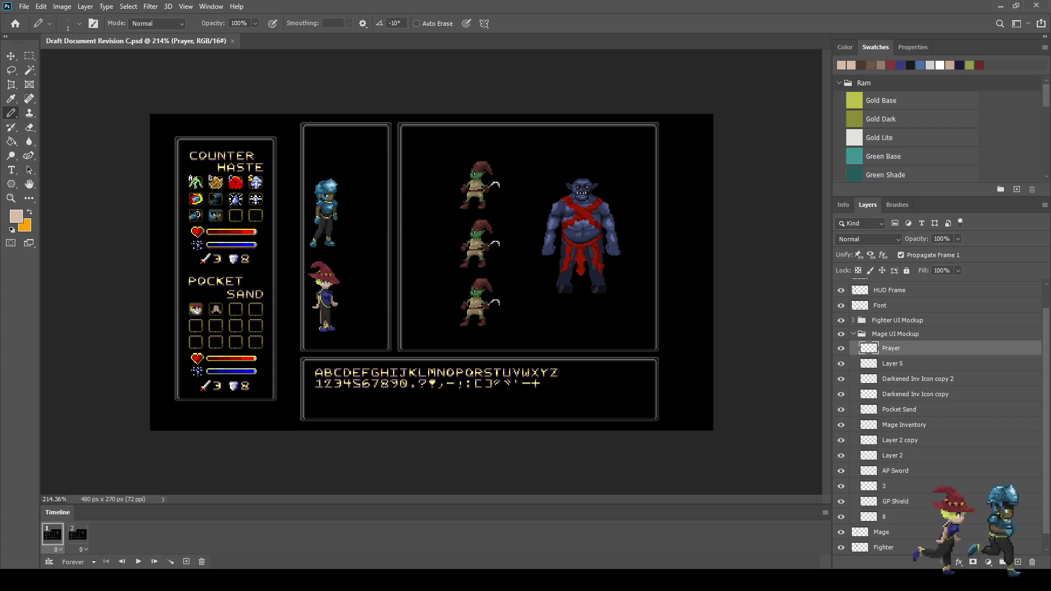
pyautogui.press('space')
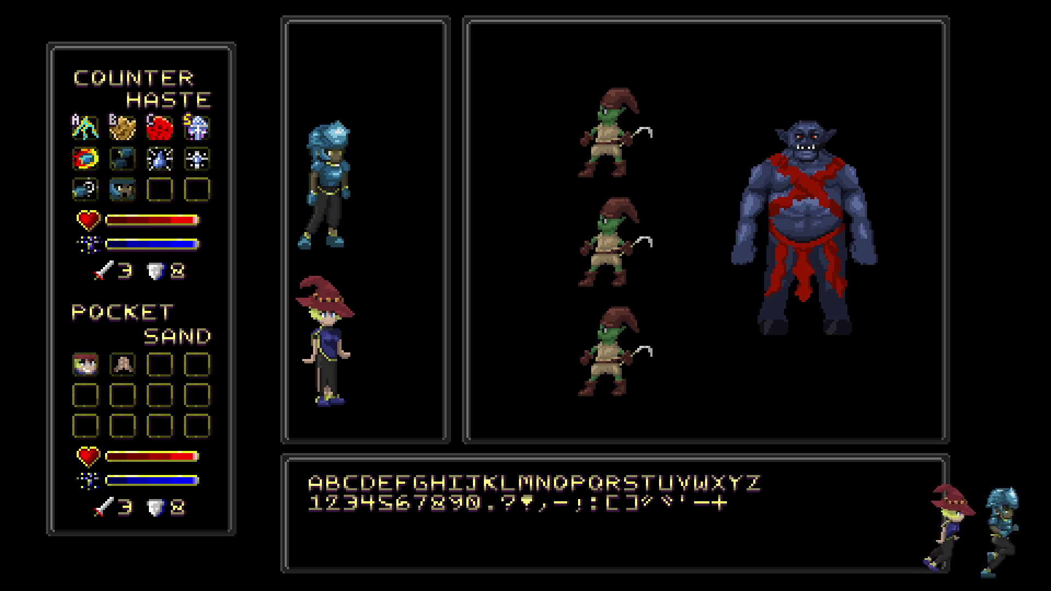
pyautogui.press('f')
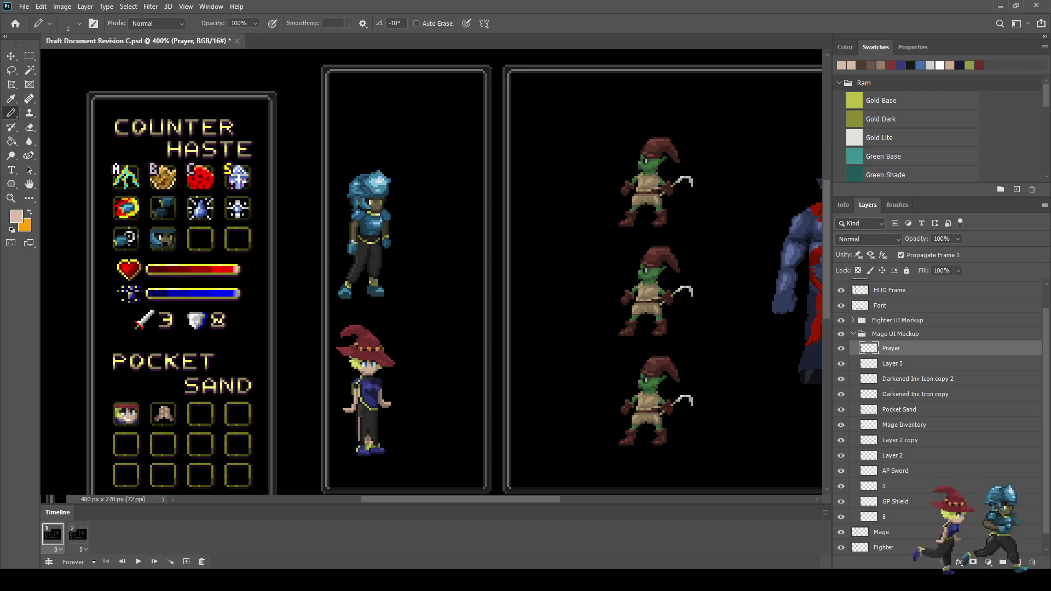
# Rename Layer 5 to 'Sneak', then select the Prayer layer.
pyautogui.doubleClick(892, 363)
pyautogui.write('neak')
pyautogui.press('Return')
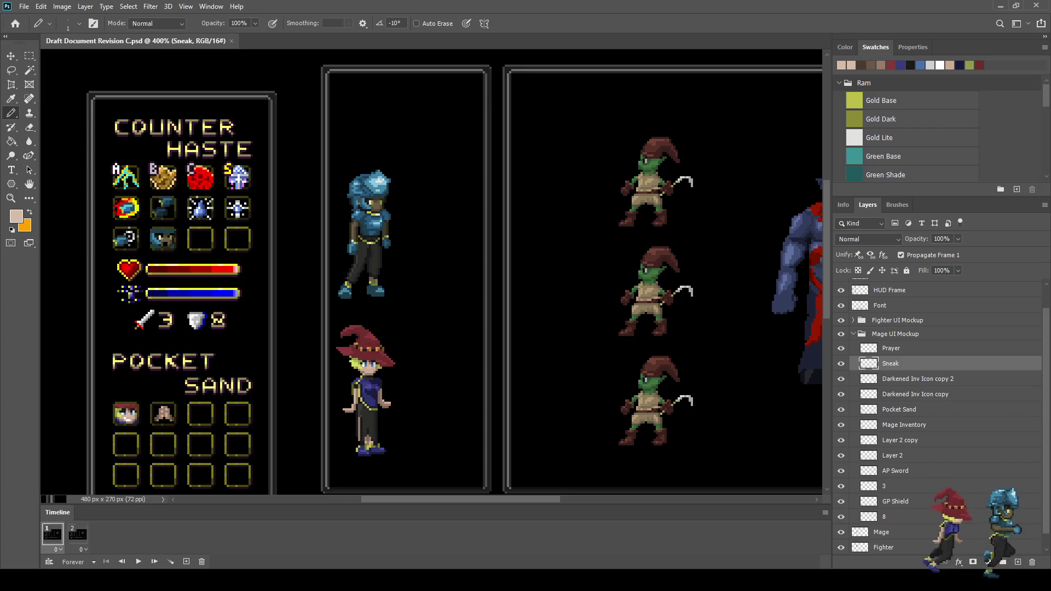
pyautogui.click(892, 348)
# Add a new empty layer above the Prayer layer.
pyautogui.hotkey('ctrl', 'shift', 'alt', 'n')
pyautogui.scroll(6, 107, 422)
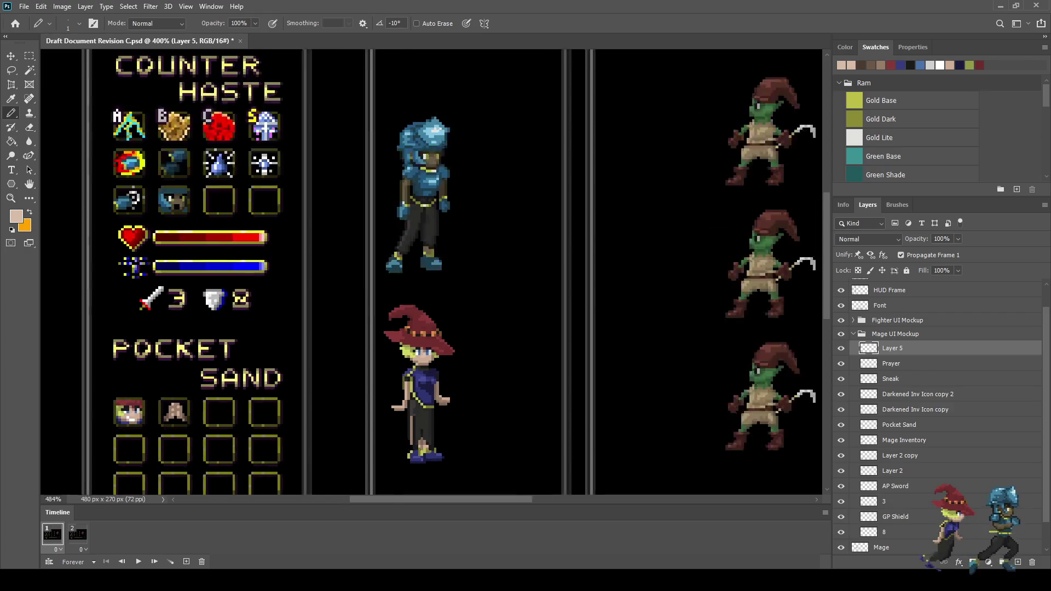
pyautogui.scroll(2, 104, 405)
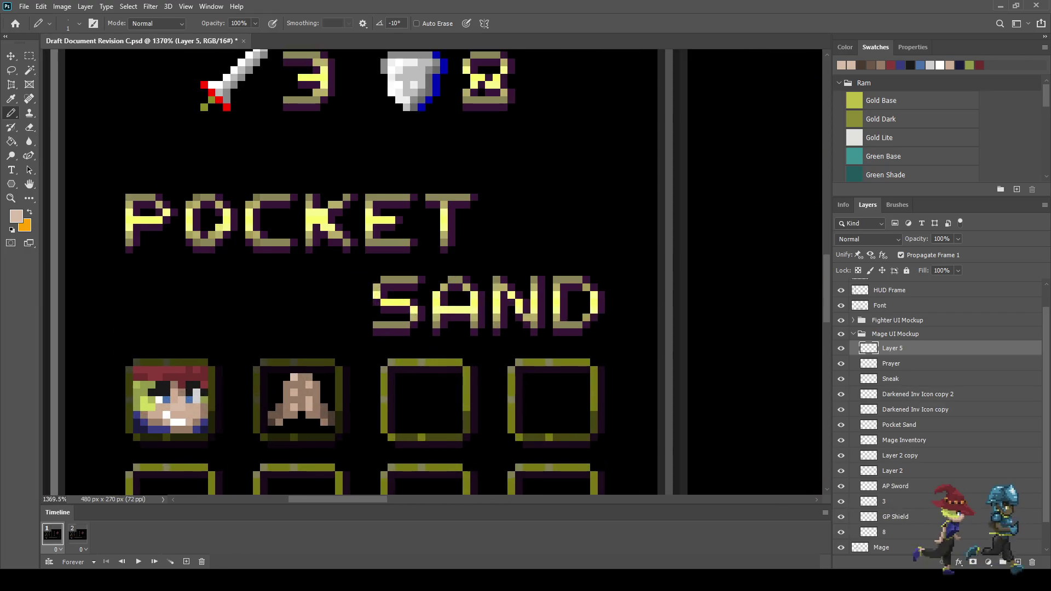
pyautogui.scroll(-3, 104, 405)
# Duplicate the Sneak mage face and move the copy into the third inventory slot.
pyautogui.click(891, 379)
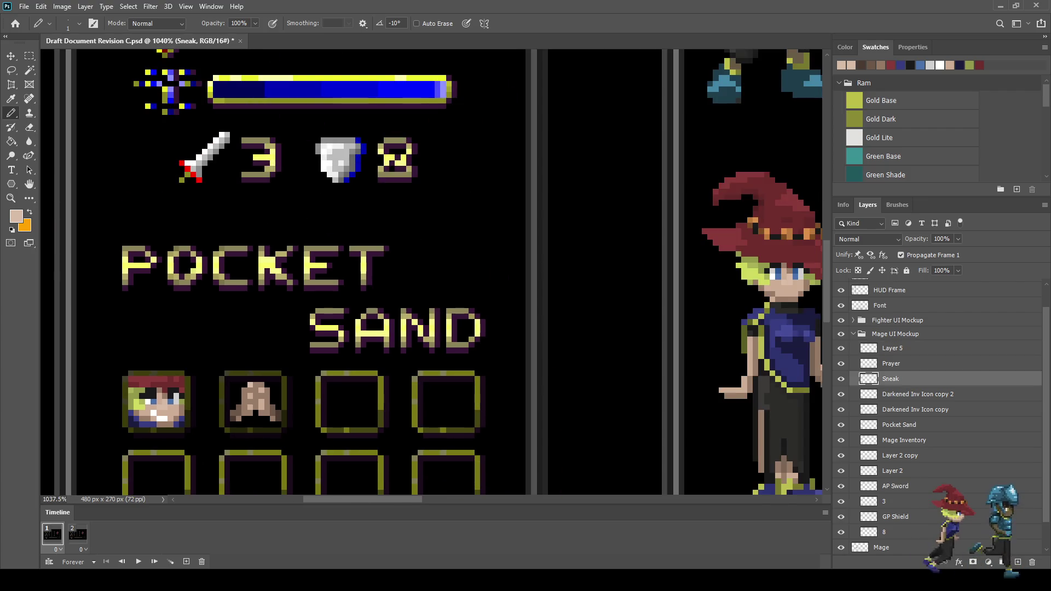
pyautogui.hotkey('ctrl', 'j')
pyautogui.hotkey('ctrl', 't')
pyautogui.moveTo(156, 402); pyautogui.dragTo(338, 402)
pyautogui.press('Right')
pyautogui.press('Right')
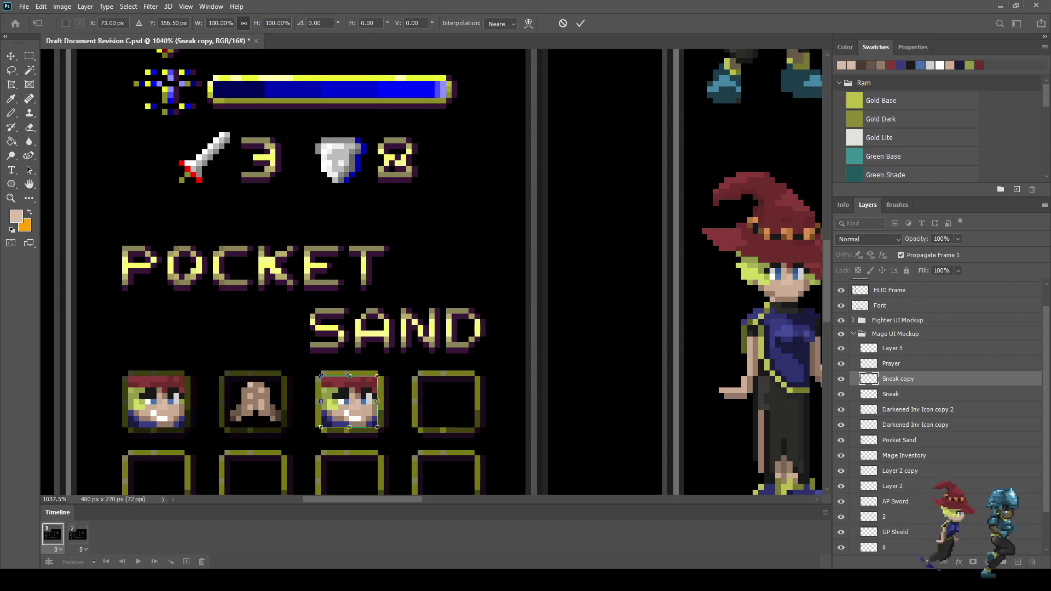
pyautogui.press('Return')
# Copy the darkened slot background onto the third slot and save the document.
pyautogui.press('b')
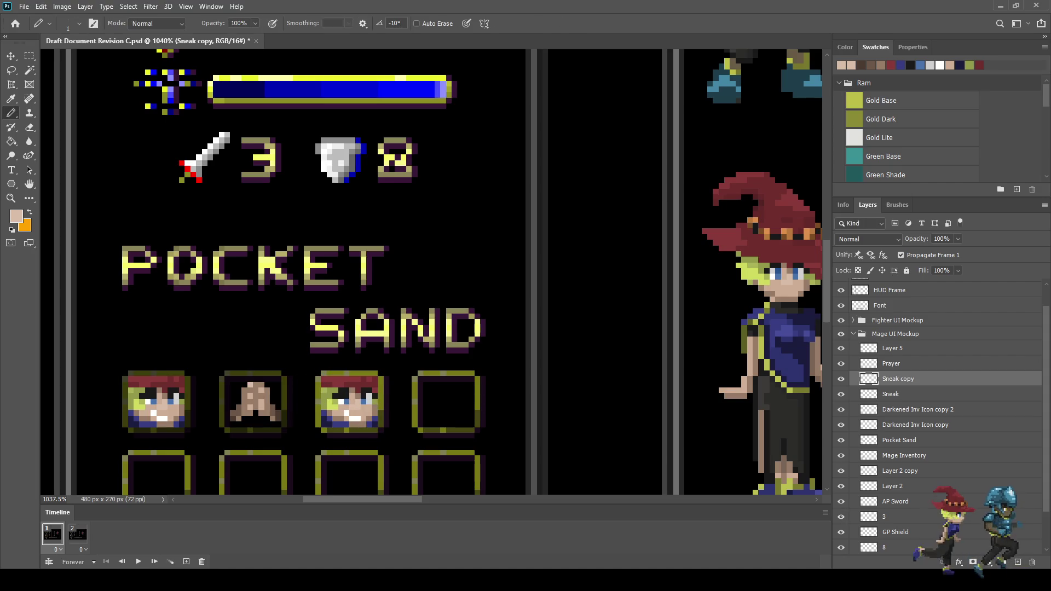
pyautogui.click(918, 410)
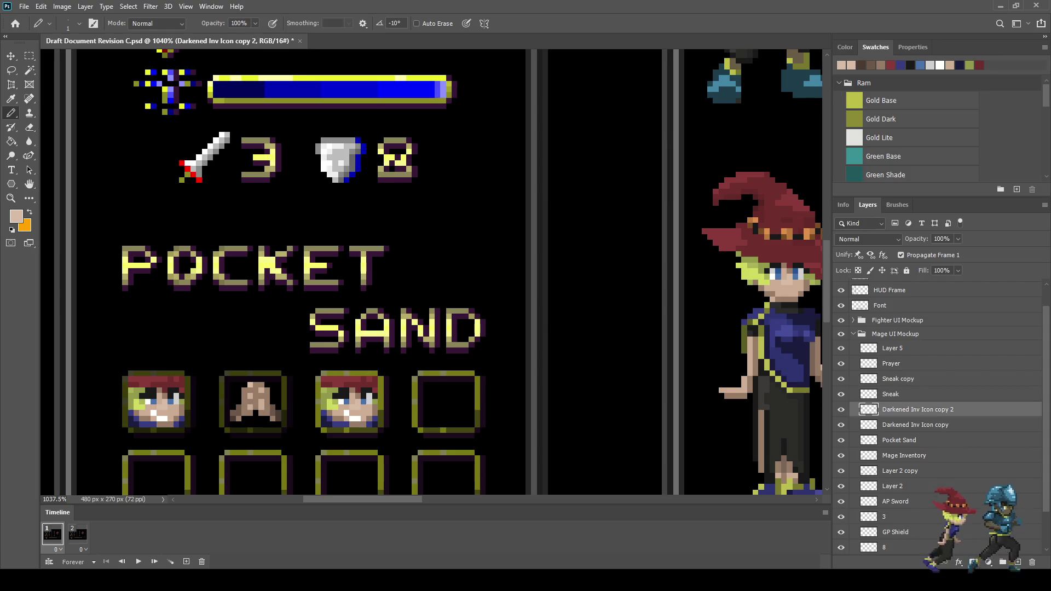
pyautogui.hotkey('ctrl', 'alt', 't')
pyautogui.press('Right')
pyautogui.press('Right')
pyautogui.press('Right')
pyautogui.press('Right')
pyautogui.press('Right')
pyautogui.press('Right')
pyautogui.press('Return')
pyautogui.hotkey('ctrl', 's')
# Rename the Sneak copy layer to 'Focus'.
pyautogui.click(898, 378)
pyautogui.doubleClick(898, 379)
pyautogui.write('Foc')
pyautogui.press('Return')
# Sample the tan skin and paint over the white mouth and cheek pixels.
pyautogui.scroll(5, 309, 415)
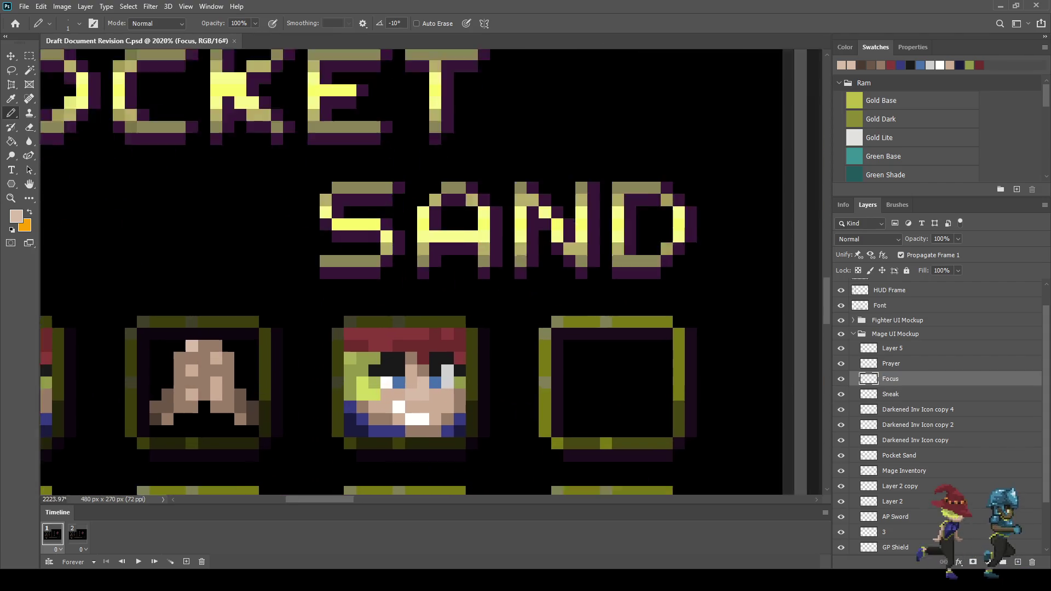
pyautogui.scroll(5, 367, 380)
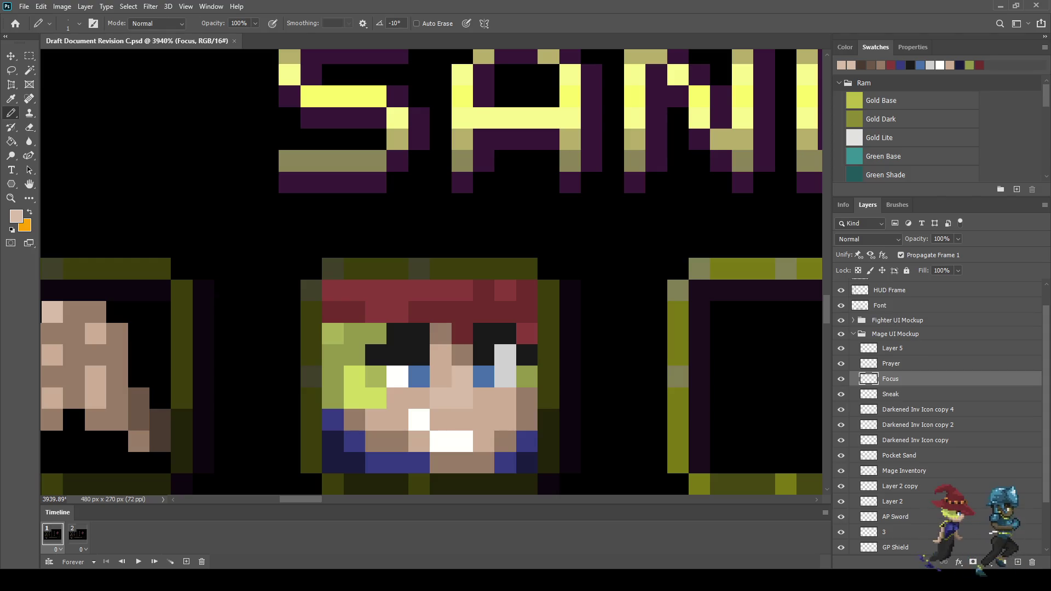
pyautogui.press('i')
pyautogui.press('b')
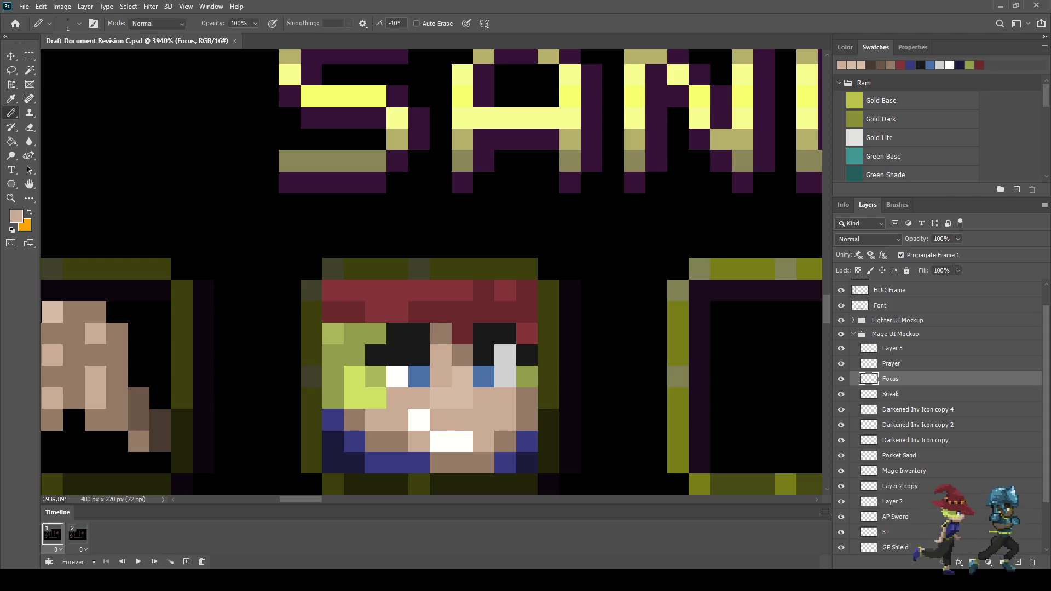
pyautogui.moveTo(441, 441); pyautogui.dragTo(463, 442)
pyautogui.click(419, 420)
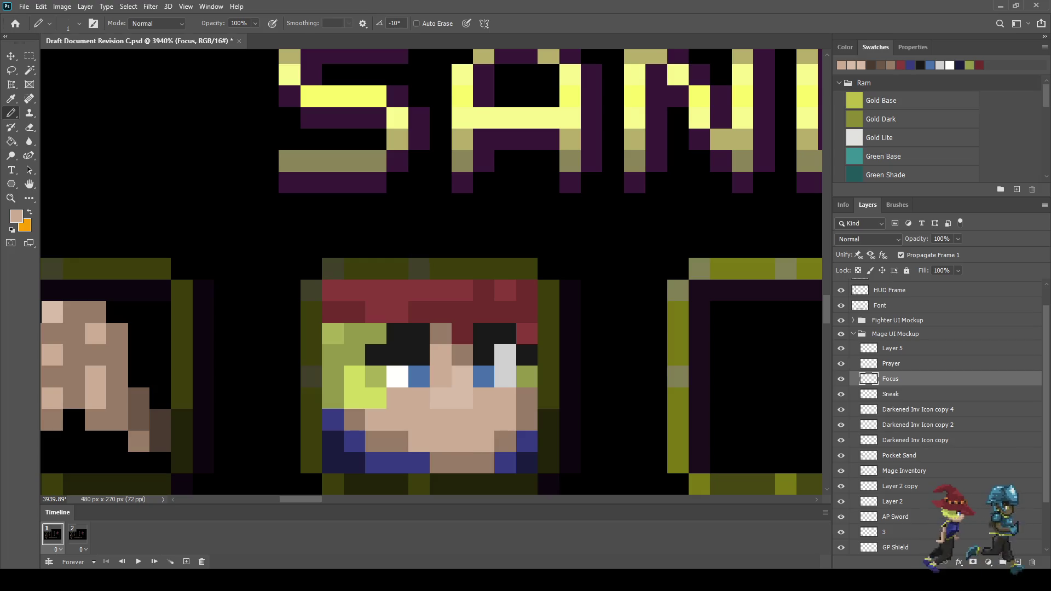
# Close the eyes by painting the blue, white and lime eye pixels black.
pyautogui.keyDown('alt'); pyautogui.click(420, 355); pyautogui.keyUp('alt')
pyautogui.click(420, 376)
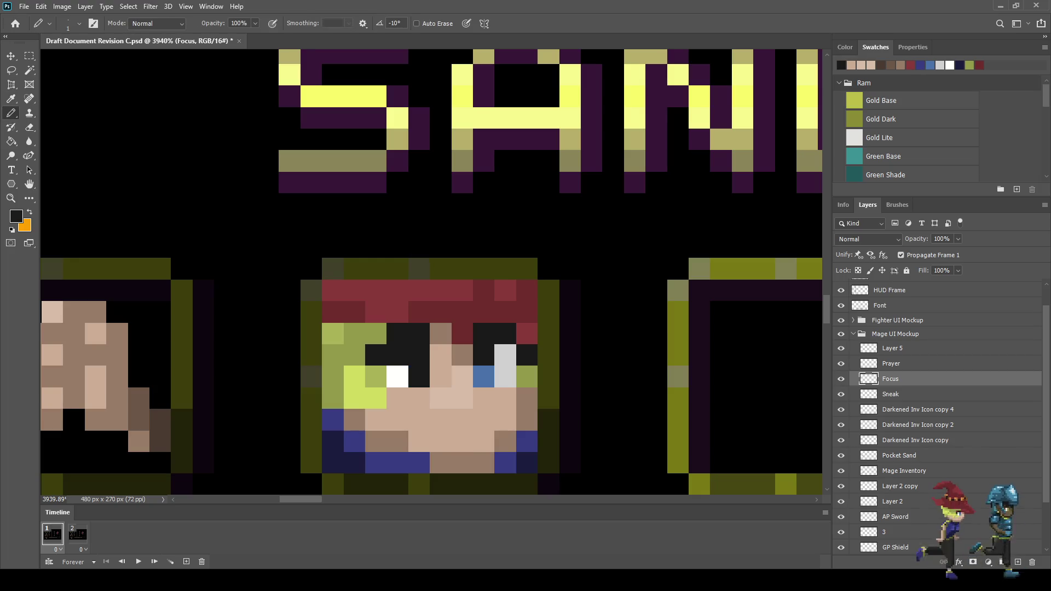
pyautogui.moveTo(397, 376); pyautogui.dragTo(375, 377)
pyautogui.moveTo(484, 376); pyautogui.dragTo(527, 376)
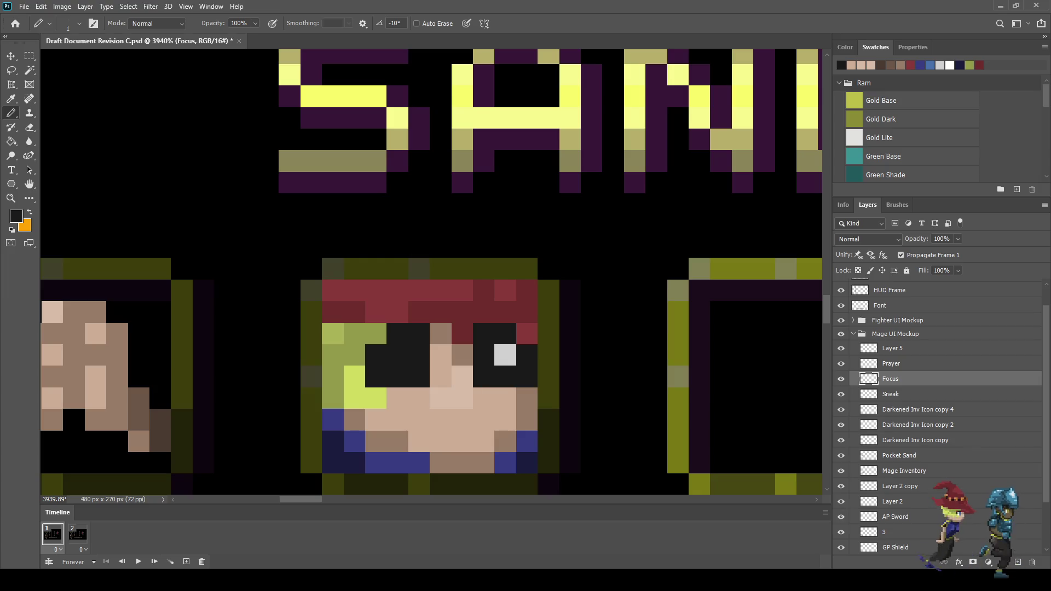
pyautogui.click(506, 355)
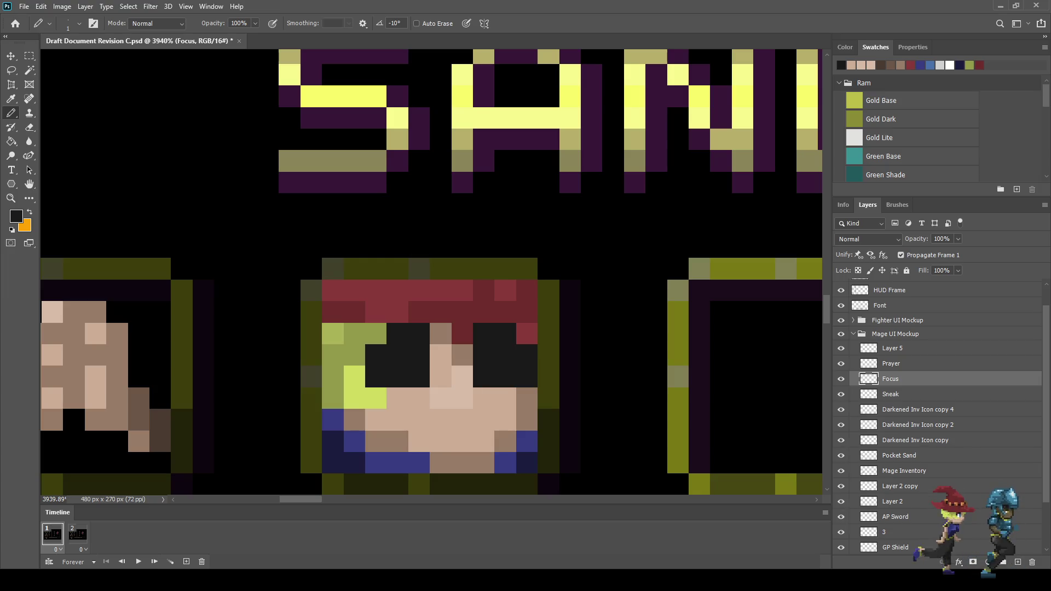
# Repaint pixels beside and above the eyes in the face's olive green.
pyautogui.keyDown('alt'); pyautogui.click(354, 354); pyautogui.keyUp('alt')
pyautogui.click(375, 355)
pyautogui.click(397, 333)
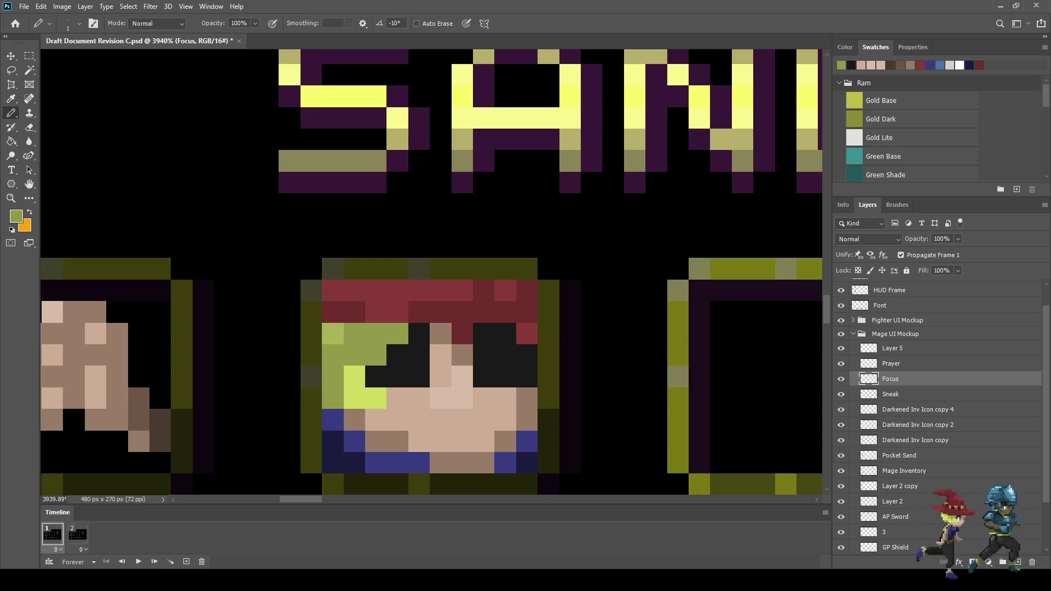
pyautogui.click(419, 334)
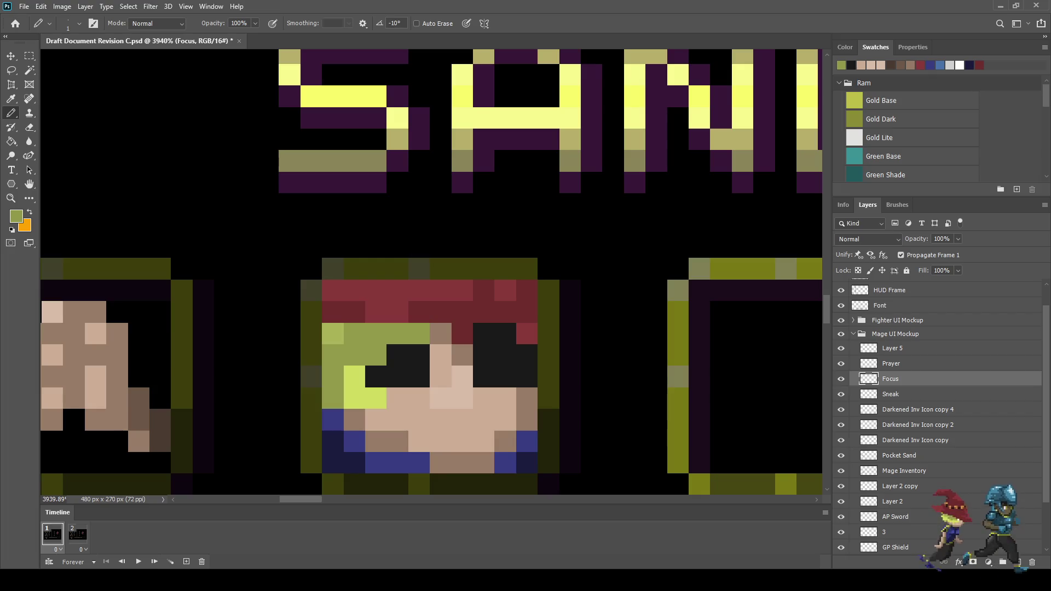
# Sample the hair's dark red and paint two black hair pixels with it.
pyautogui.press('i')
pyautogui.click(463, 334)
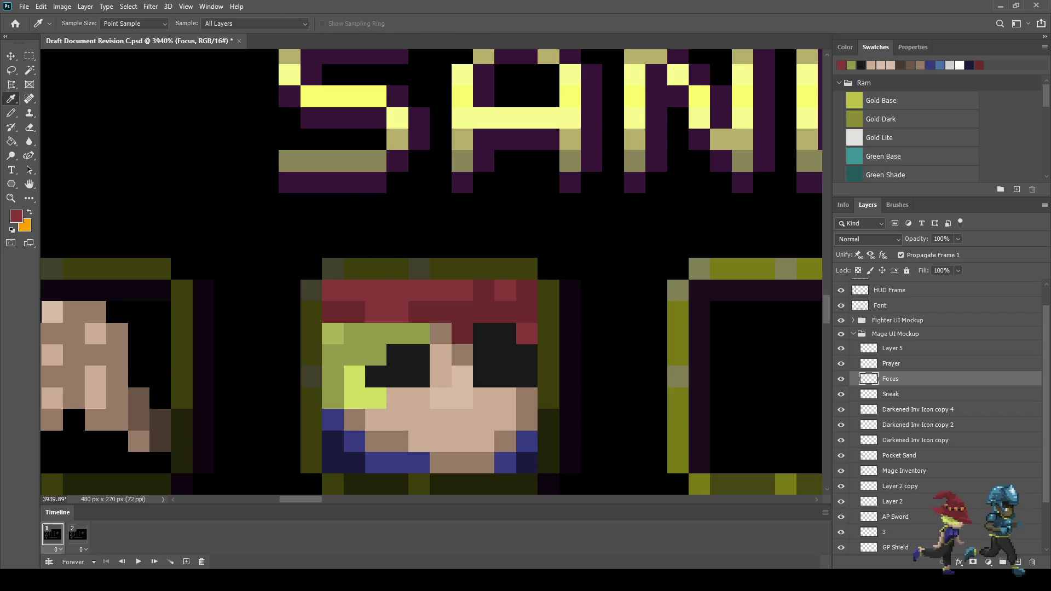
pyautogui.press('b')
pyautogui.moveTo(484, 334); pyautogui.dragTo(505, 333)
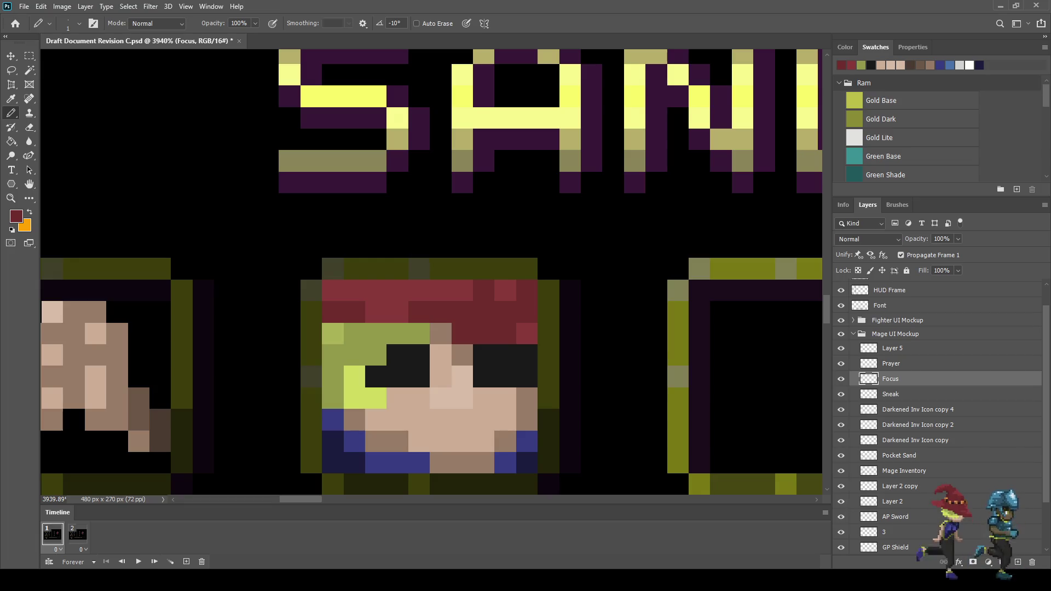
# Repaint one black eye pixel in the tan skin tone.
pyautogui.press('i')
pyautogui.press('b')
pyautogui.click(527, 355)
pyautogui.scroll(-5, 499, 378)
pyautogui.scroll(-4, 483, 375)
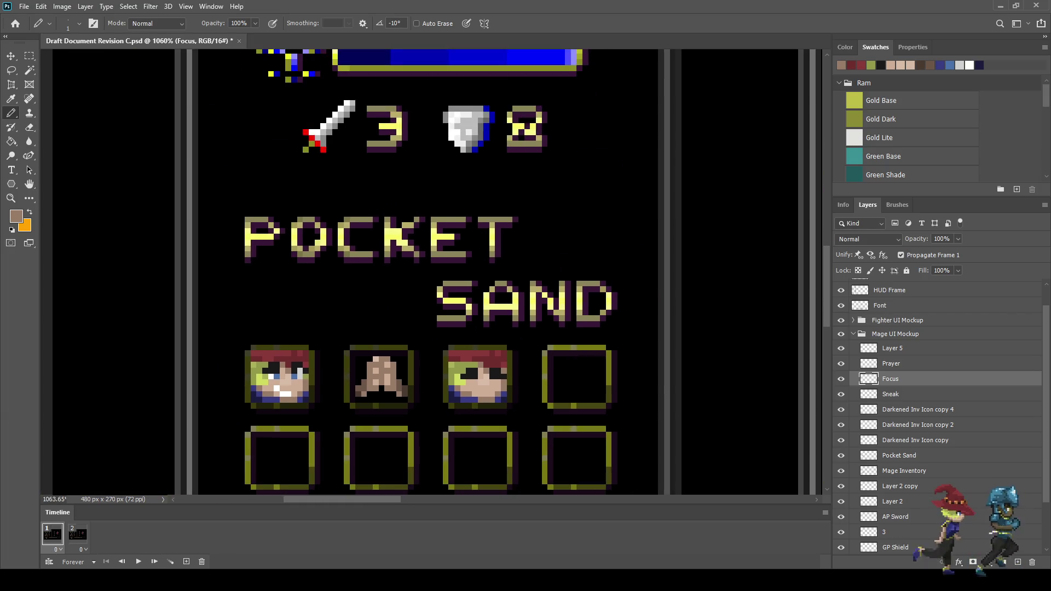
pyautogui.scroll(2, 484, 375)
pyautogui.scroll(-3, 483, 375)
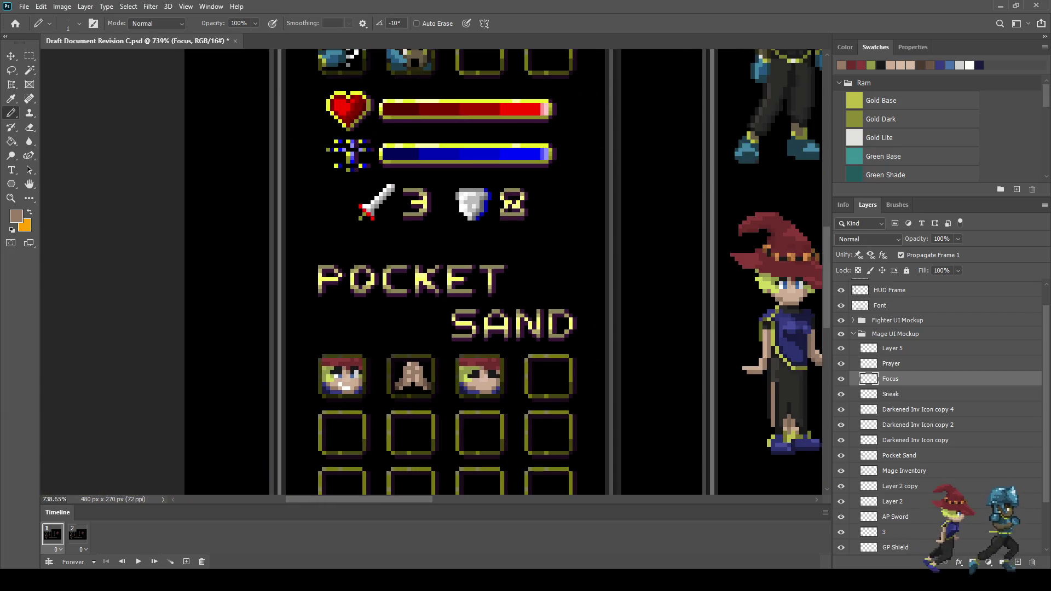
pyautogui.scroll(6, 484, 383)
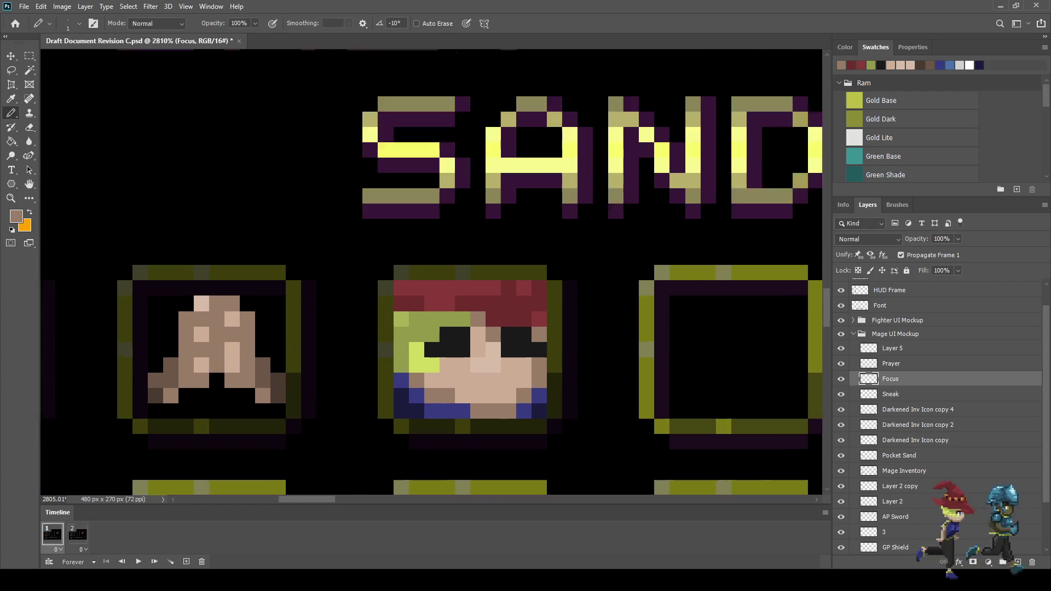
pyautogui.scroll(1, 487, 376)
# Darken two pixels on the Focus face and save the document.
pyautogui.click(496, 401)
pyautogui.click(476, 401)
pyautogui.scroll(-5, 482, 405)
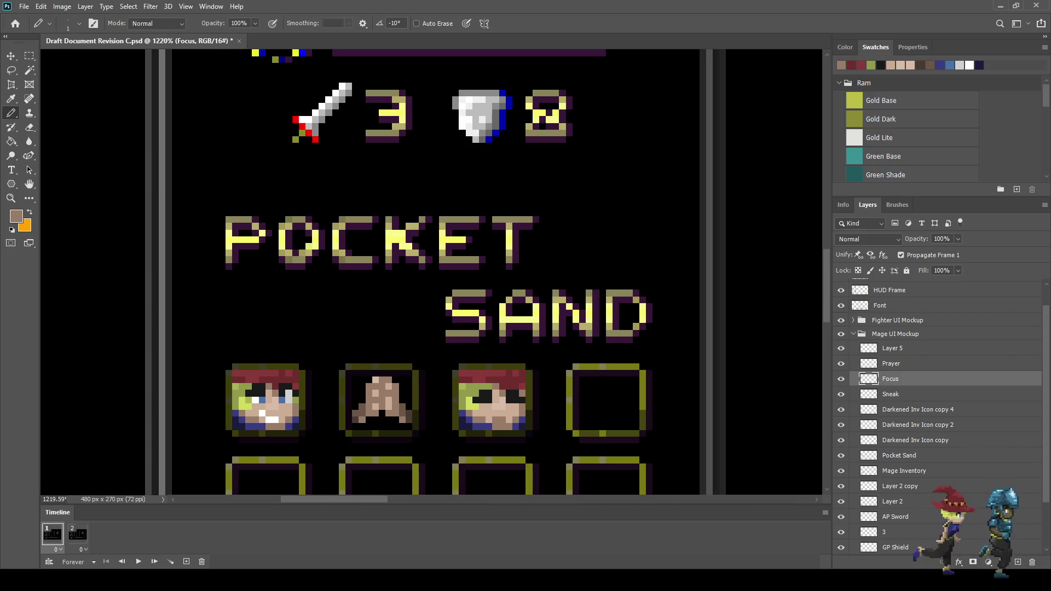
pyautogui.scroll(-1, 493, 405)
pyautogui.scroll(3, 496, 430)
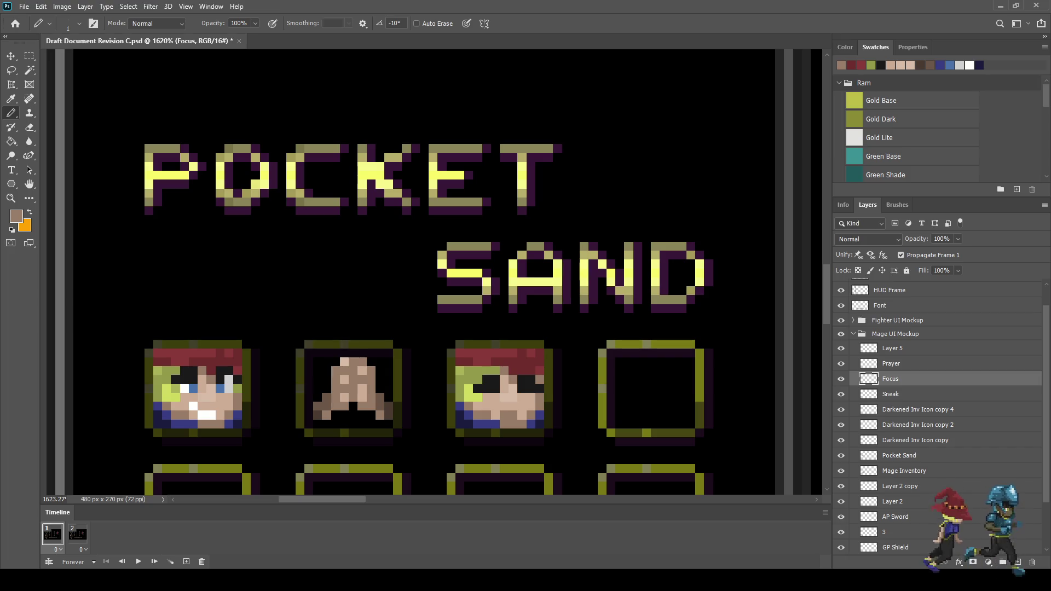
pyautogui.hotkey('ctrl', 's')
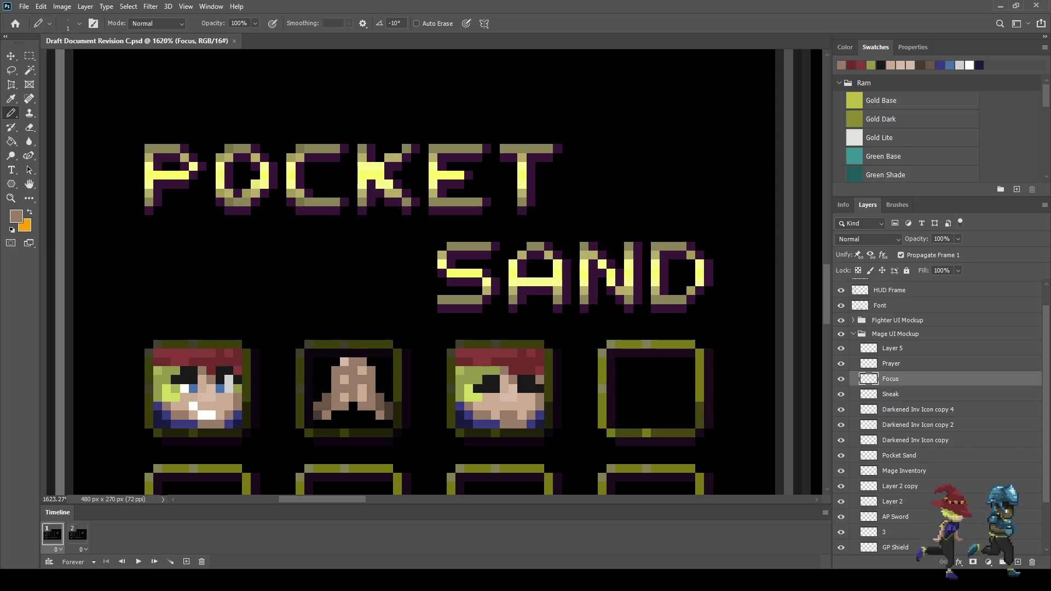
# Sample black and draw a two-pixel mouth below the closed eyes.
pyautogui.scroll(3, 485, 342)
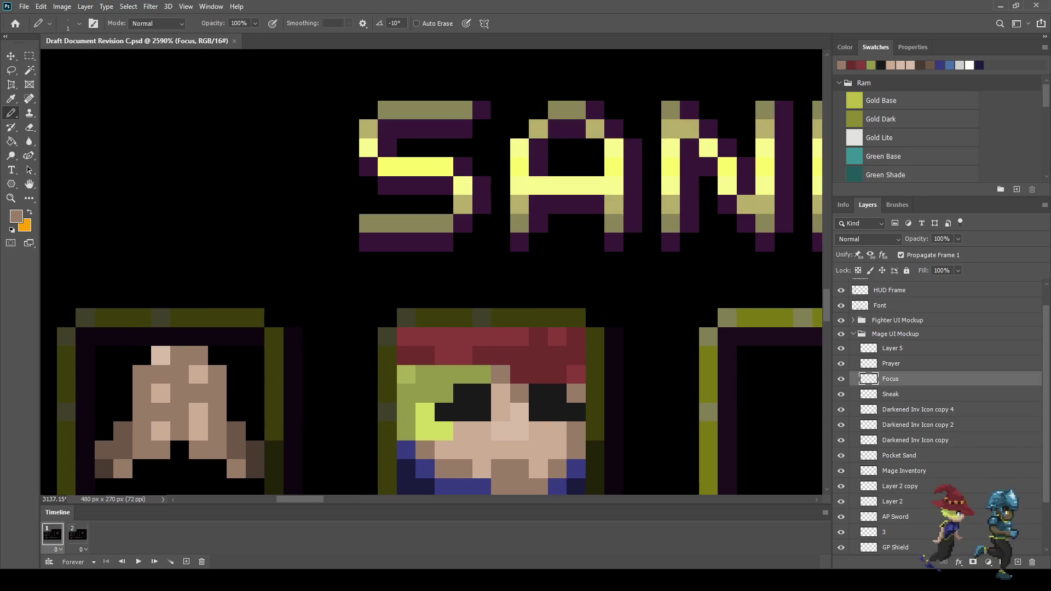
pyautogui.press('i')
pyautogui.scroll(-3, 525, 425)
pyautogui.press('b')
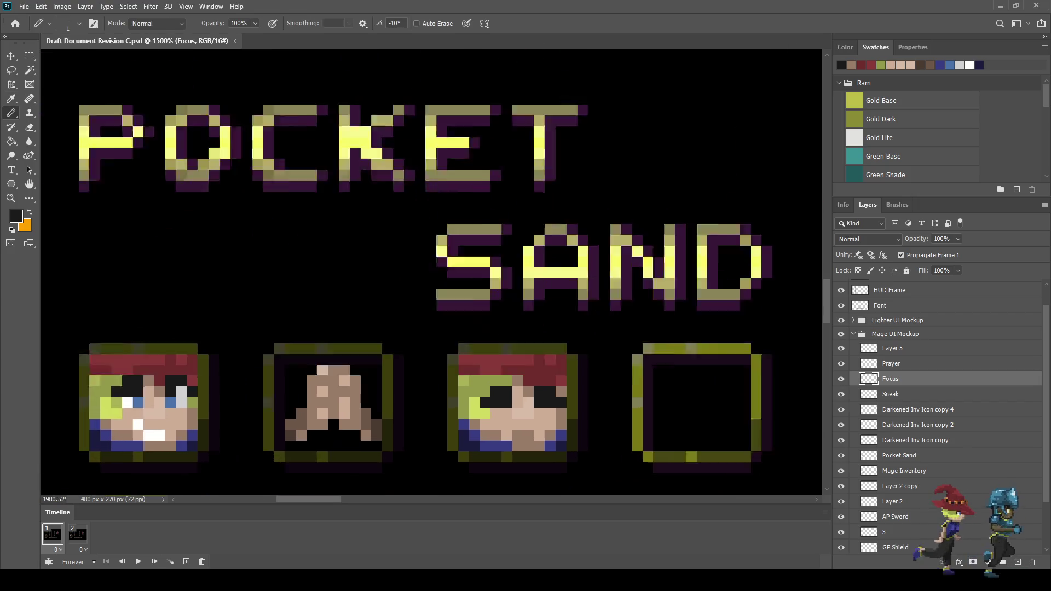
pyautogui.scroll(5, 525, 424)
pyautogui.click(527, 425)
pyautogui.click(509, 424)
pyautogui.scroll(-5, 525, 425)
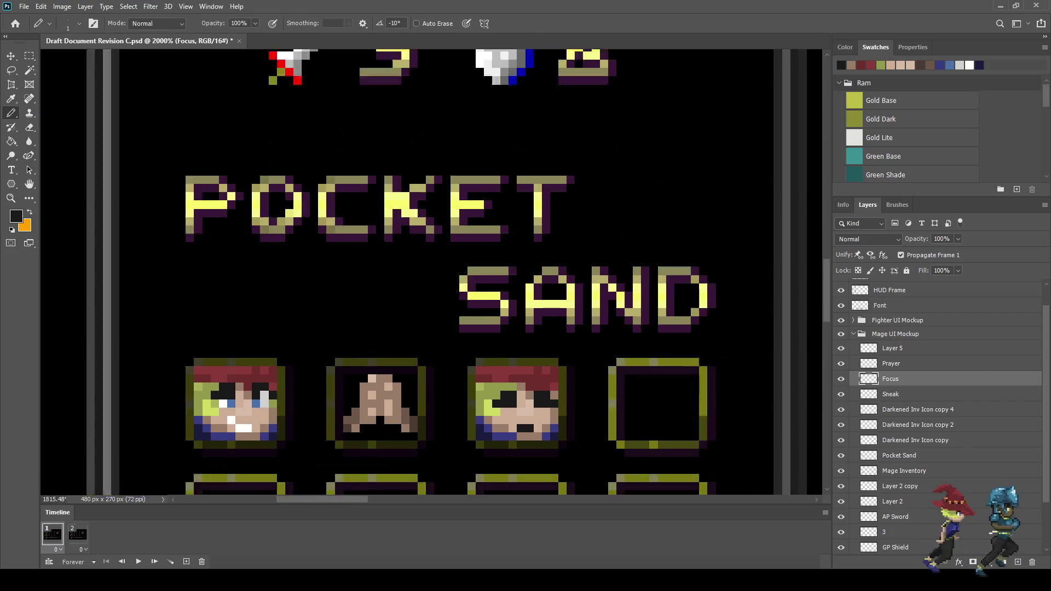
pyautogui.scroll(3, 509, 273)
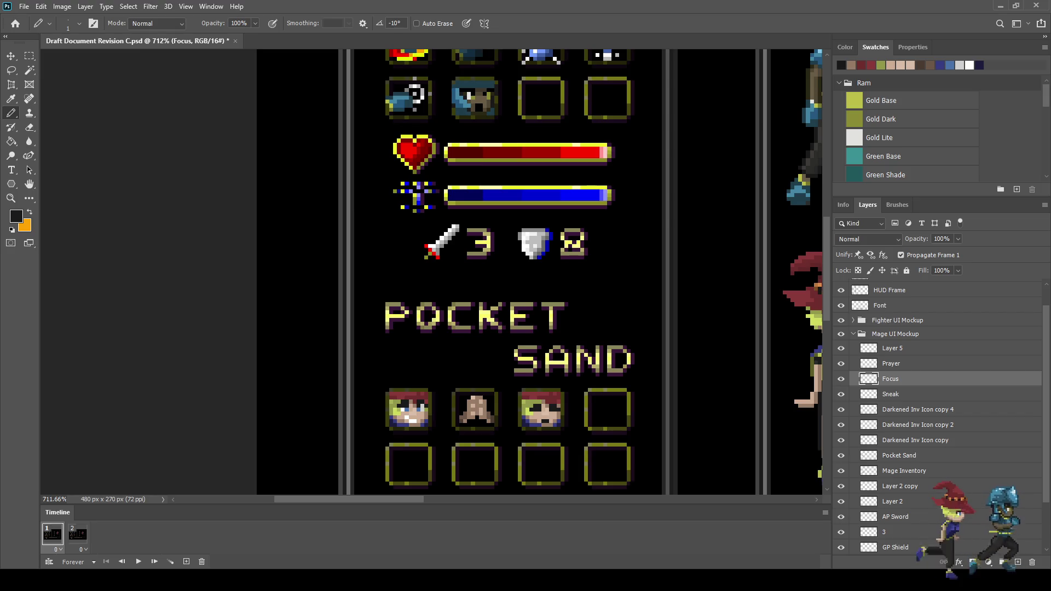
pyautogui.scroll(5, 553, 433)
pyautogui.scroll(4, 525, 389)
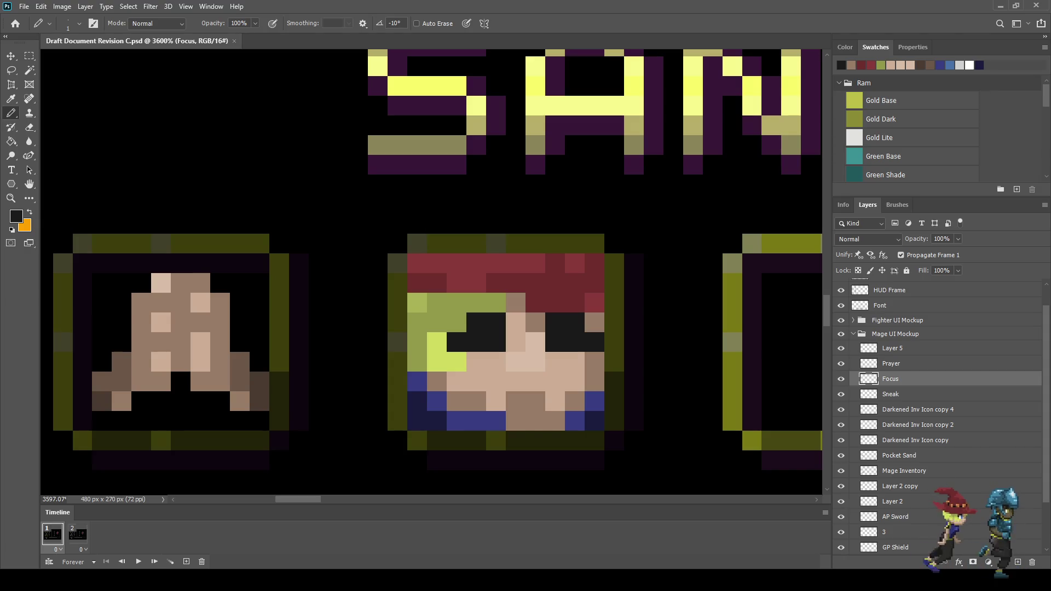
# Paint two Focus face pixels in its skin tone.
pyautogui.scroll(-1, 509, 339)
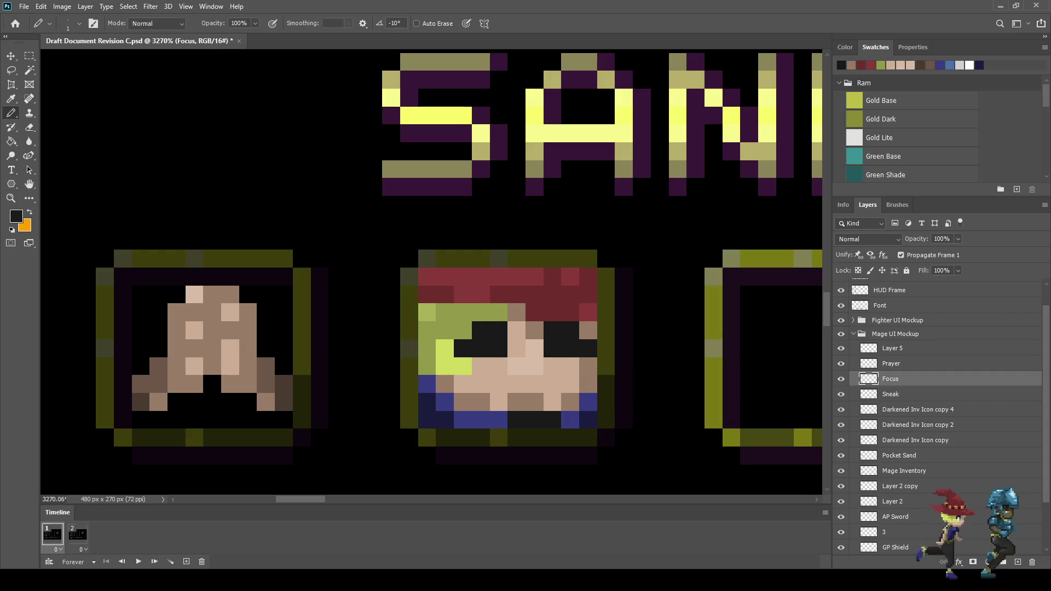
pyautogui.scroll(-2, 513, 438)
pyautogui.scroll(-3, 526, 411)
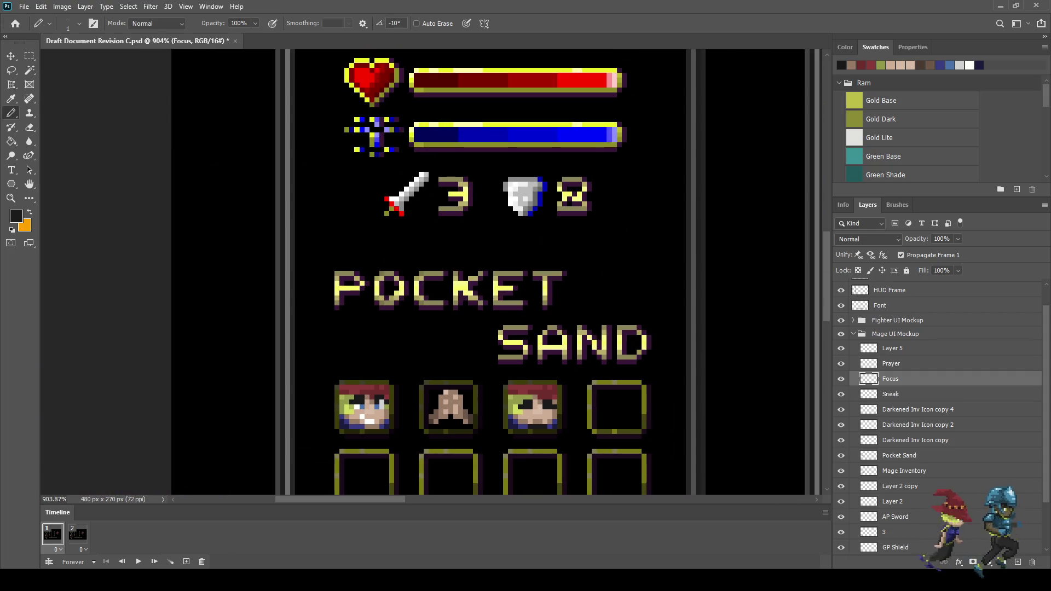
pyautogui.scroll(2, 529, 437)
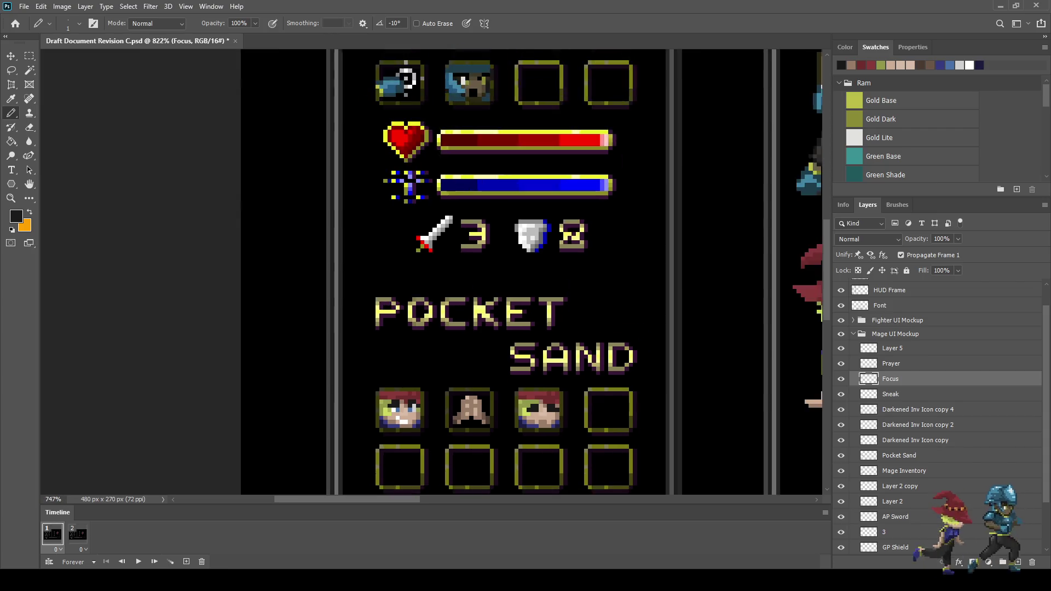
pyautogui.scroll(5, 549, 424)
pyautogui.keyDown('alt'); pyautogui.click(549, 424); pyautogui.keyUp('alt')
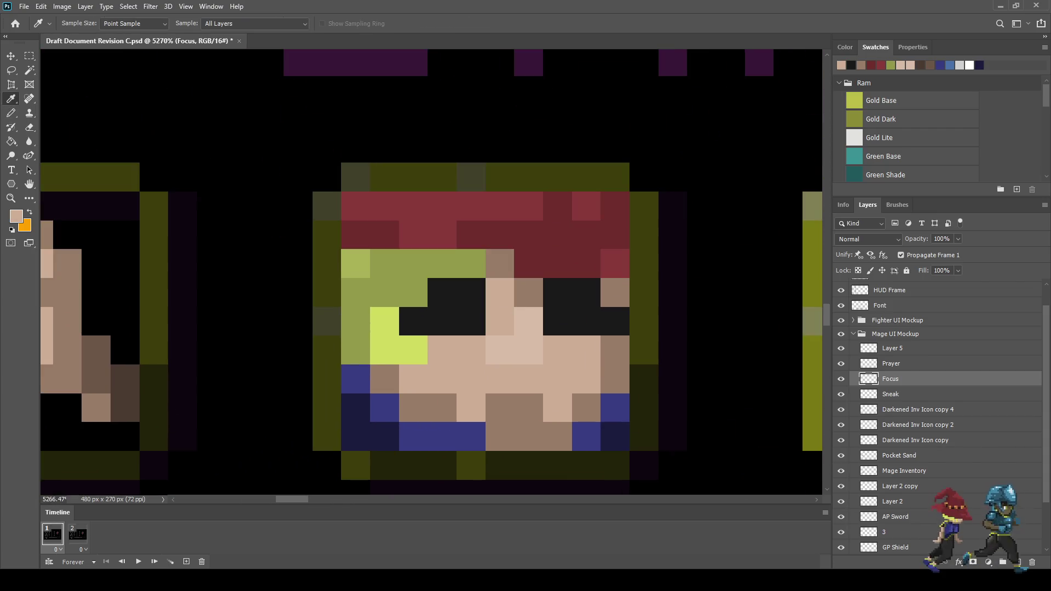
pyautogui.moveTo(499, 437); pyautogui.dragTo(529, 437)
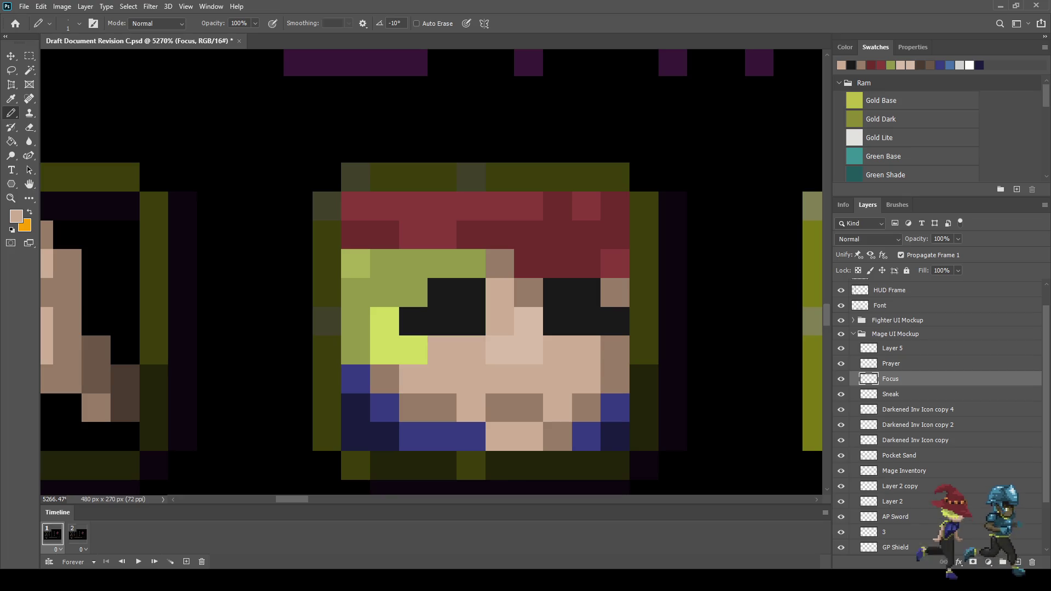
# Sample the hair's olive green and fill four black pixels beside the hair with it.
pyautogui.scroll(-8, 638, 409)
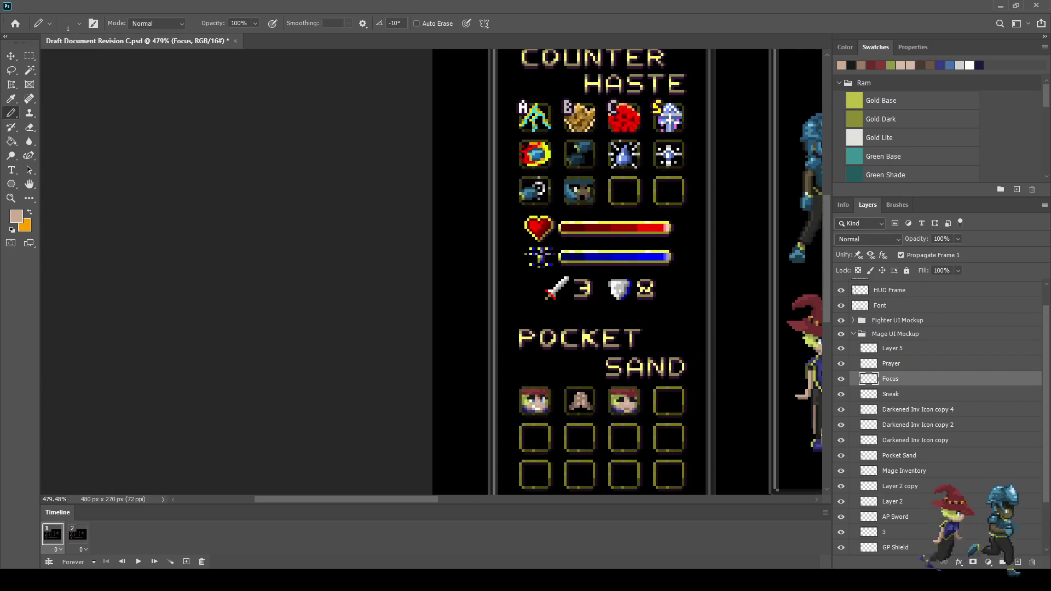
pyautogui.scroll(5, 630, 405)
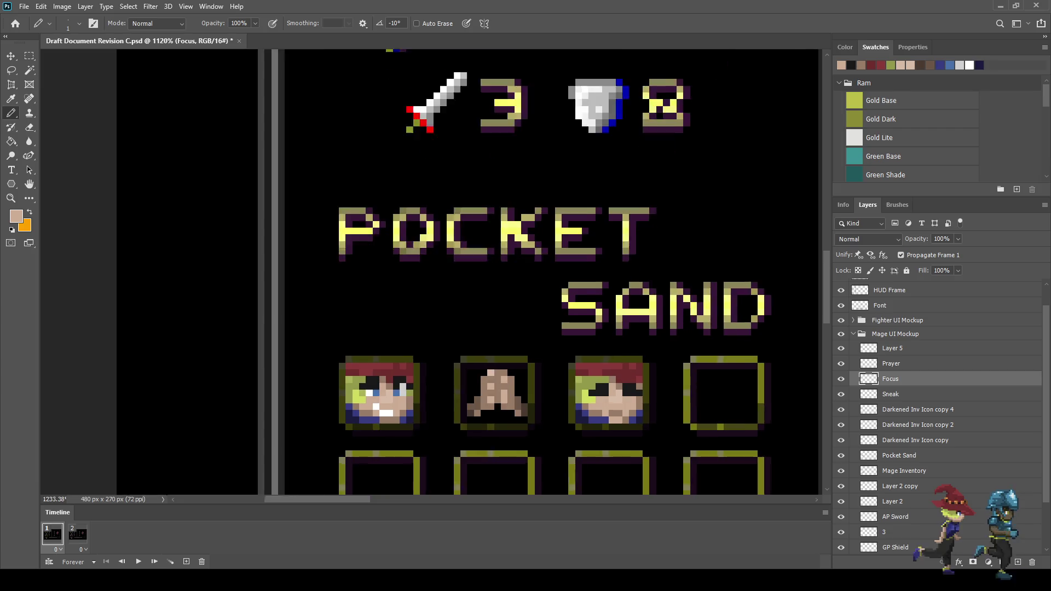
pyautogui.scroll(4, 613, 400)
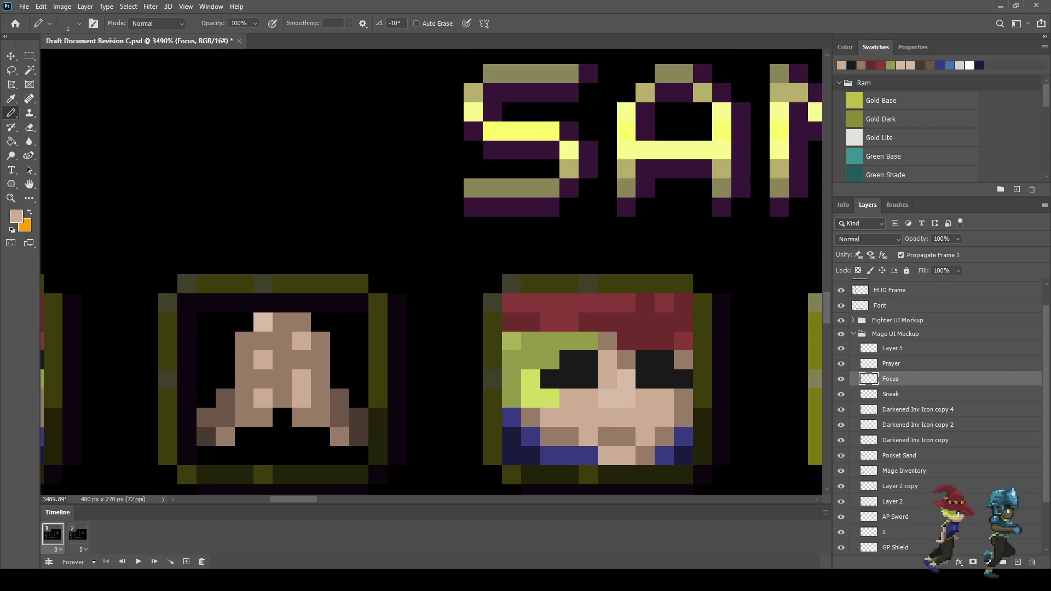
pyautogui.press('i')
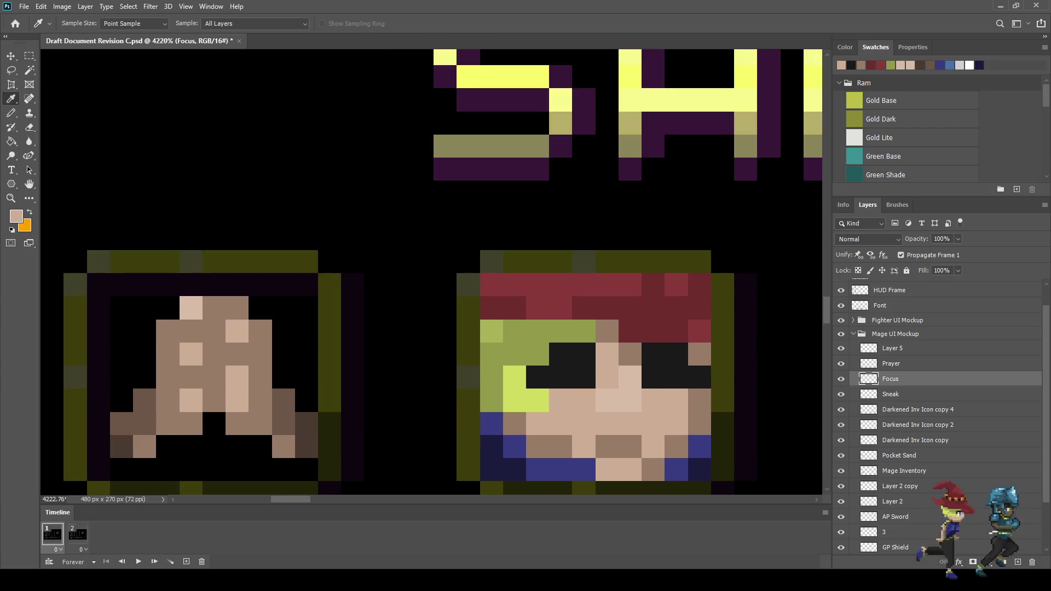
pyautogui.click(525, 356)
pyautogui.press('b')
pyautogui.click(561, 354)
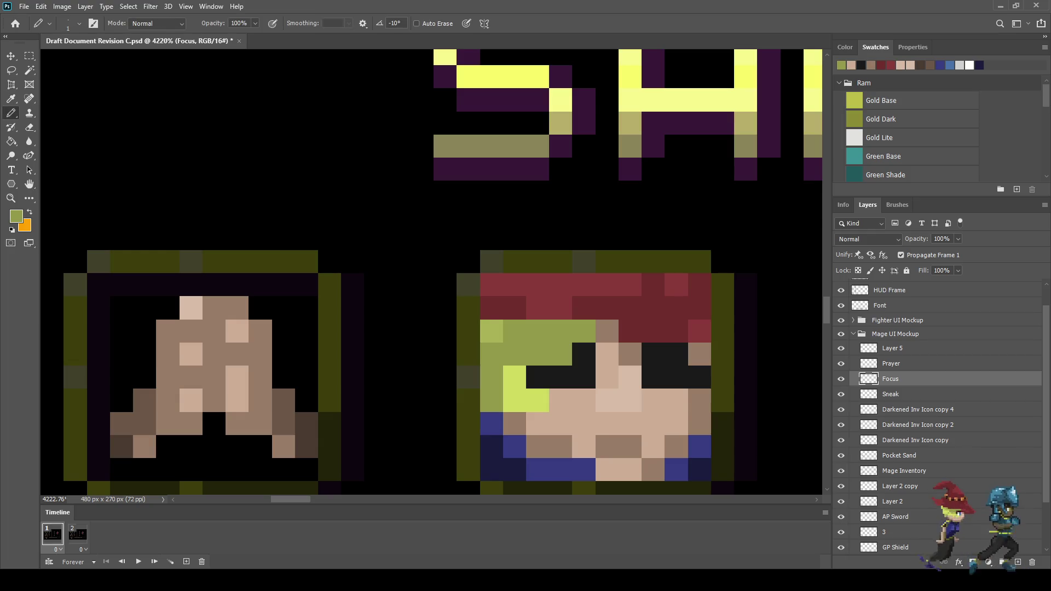
pyautogui.click(584, 354)
pyautogui.scroll(-5, 605, 395)
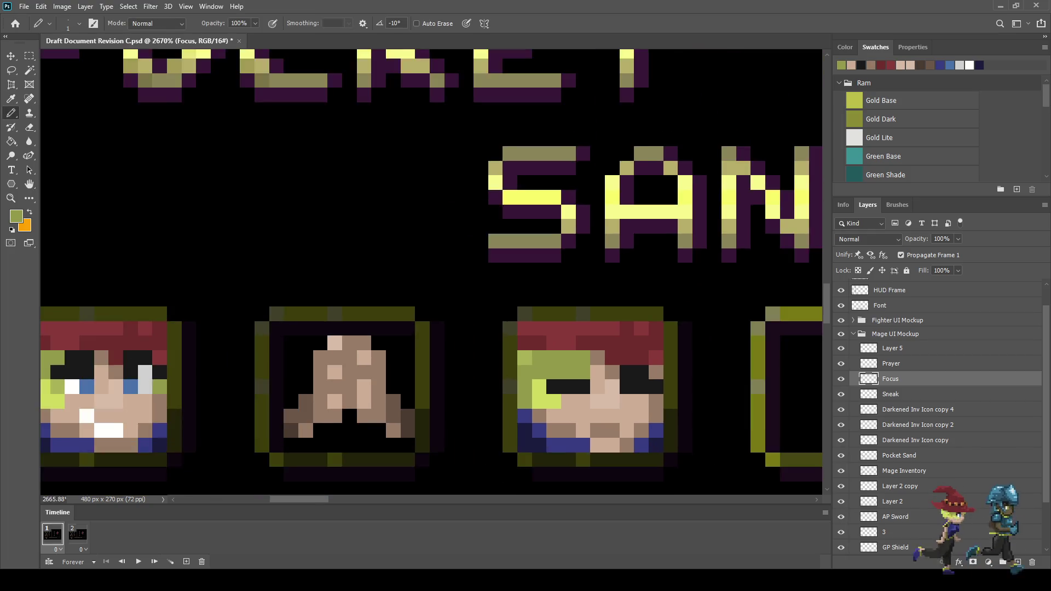
pyautogui.scroll(5, 641, 389)
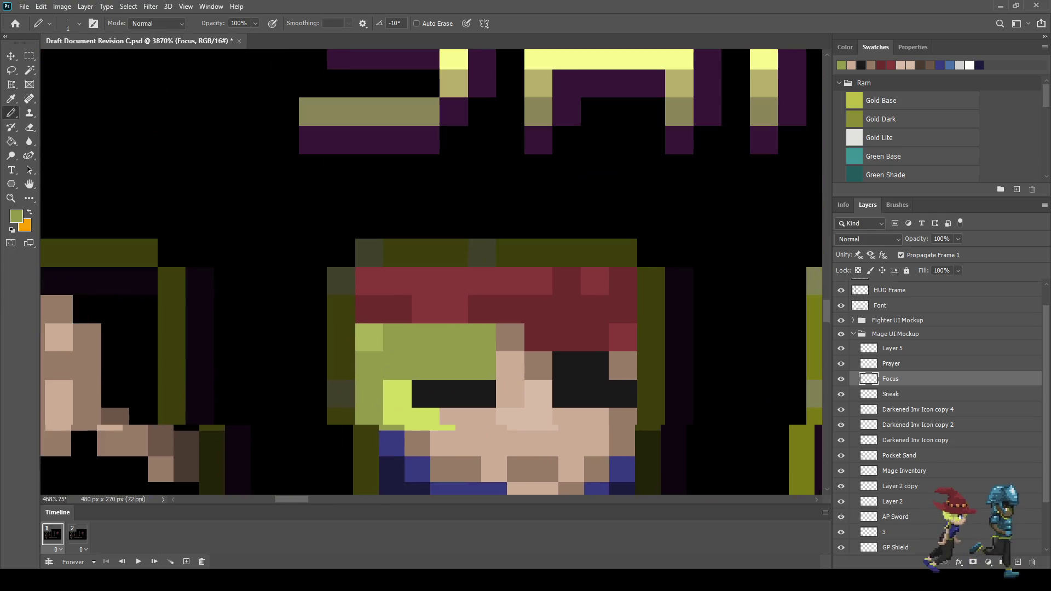
pyautogui.moveTo(566, 366); pyautogui.dragTo(595, 366)
# Turn two Focus face pixels black and save the document.
pyautogui.scroll(-10, 649, 389)
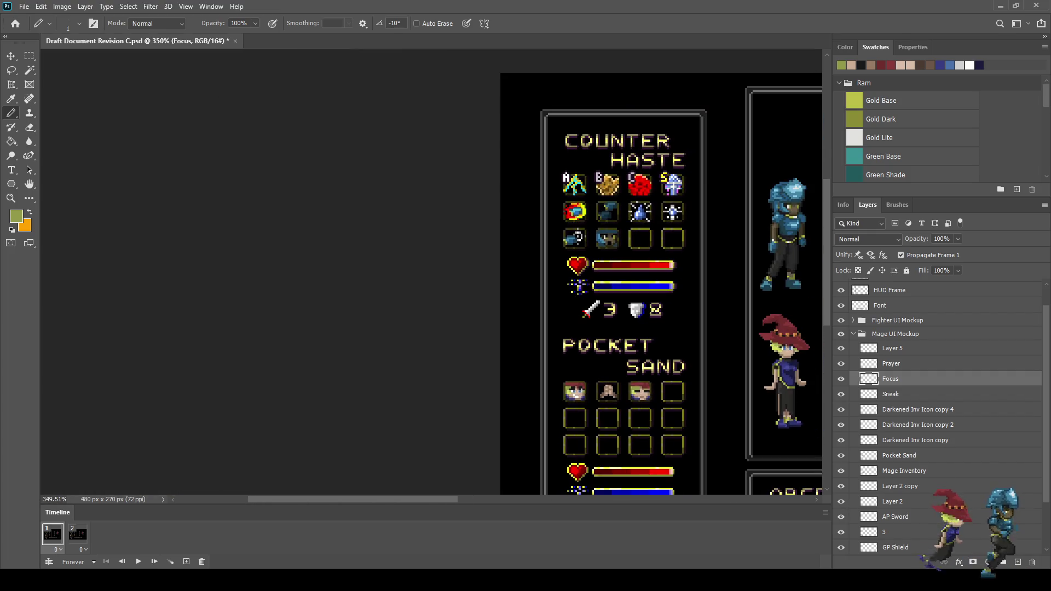
pyautogui.scroll(8, 653, 393)
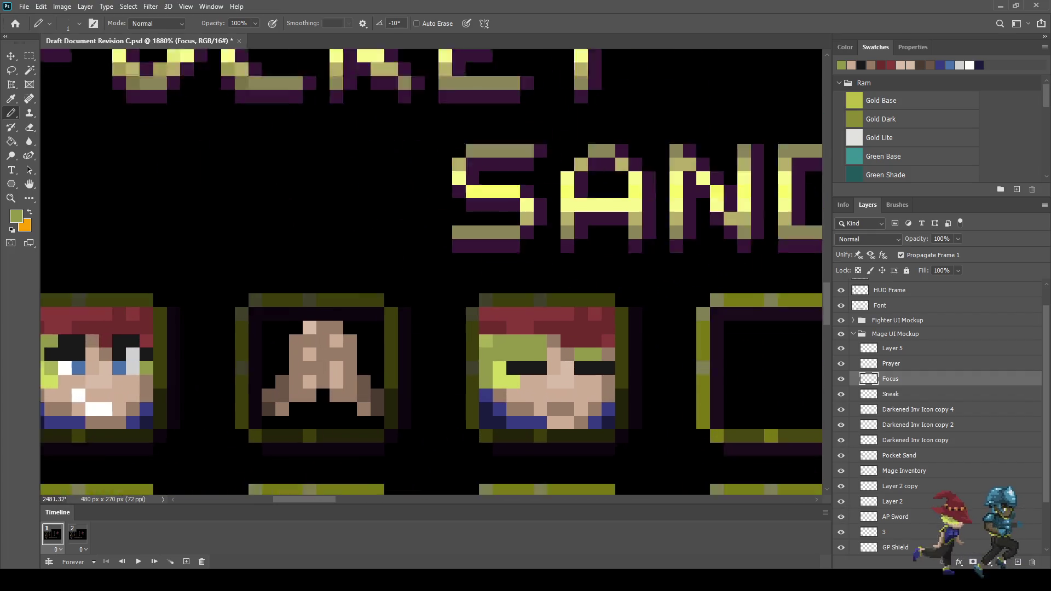
pyautogui.moveTo(531, 350); pyautogui.dragTo(516, 350)
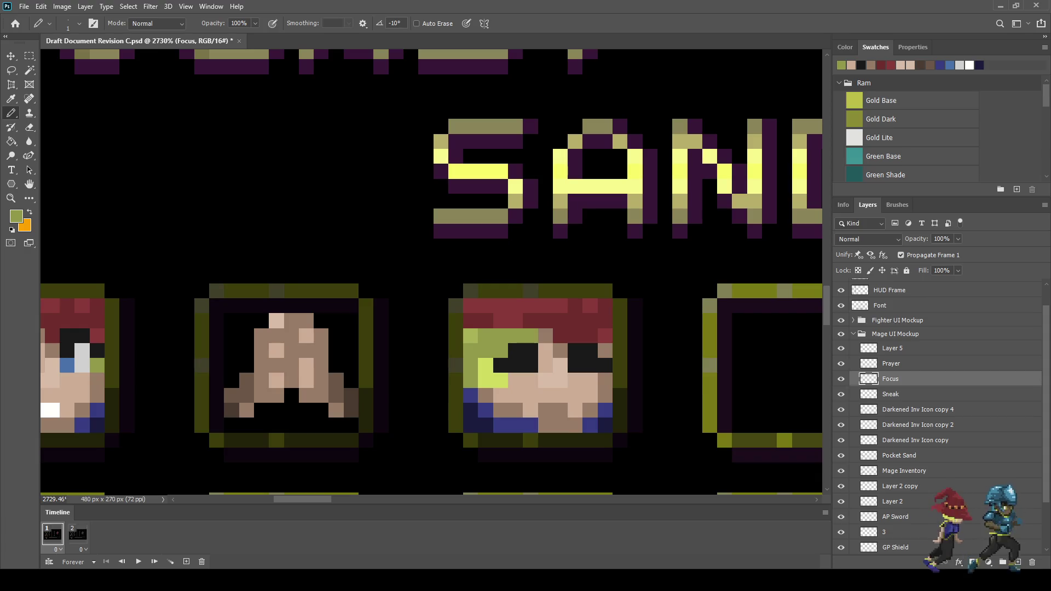
pyautogui.hotkey('ctrl', 's')
pyautogui.scroll(-4, 635, 387)
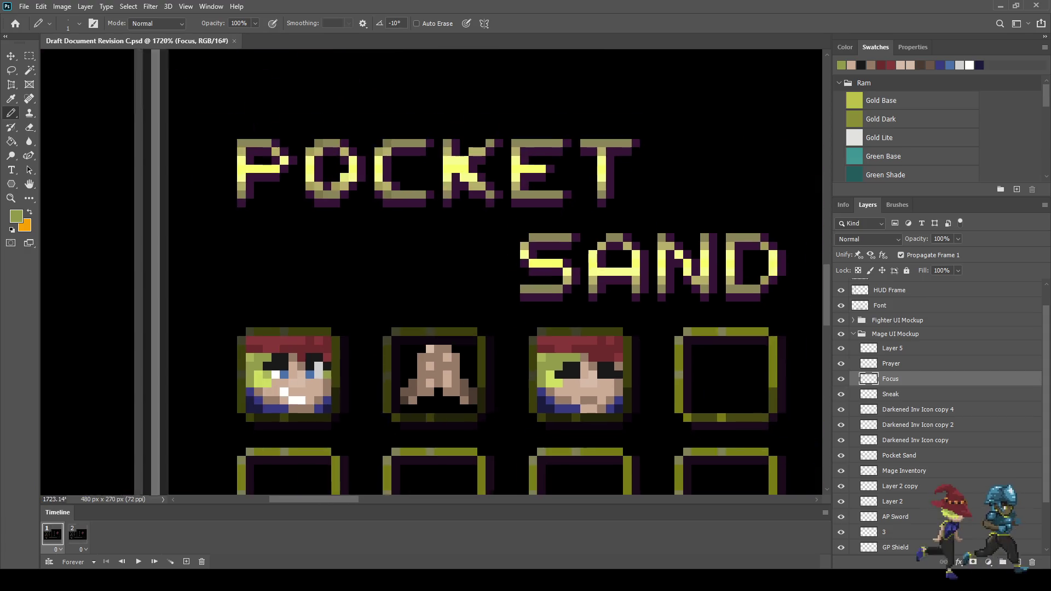
pyautogui.scroll(-2, 622, 387)
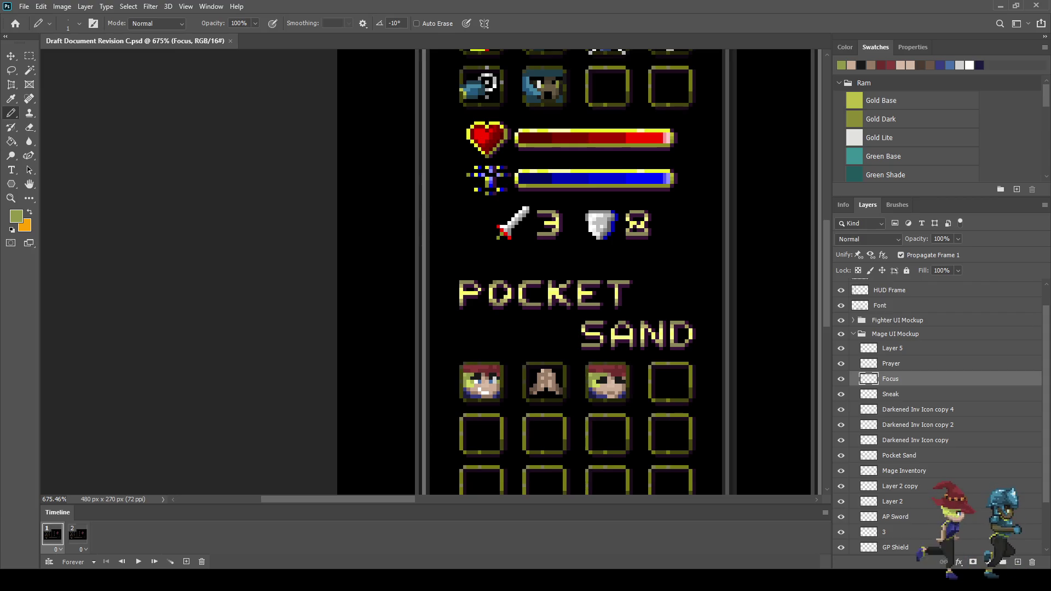
pyautogui.scroll(4, 621, 402)
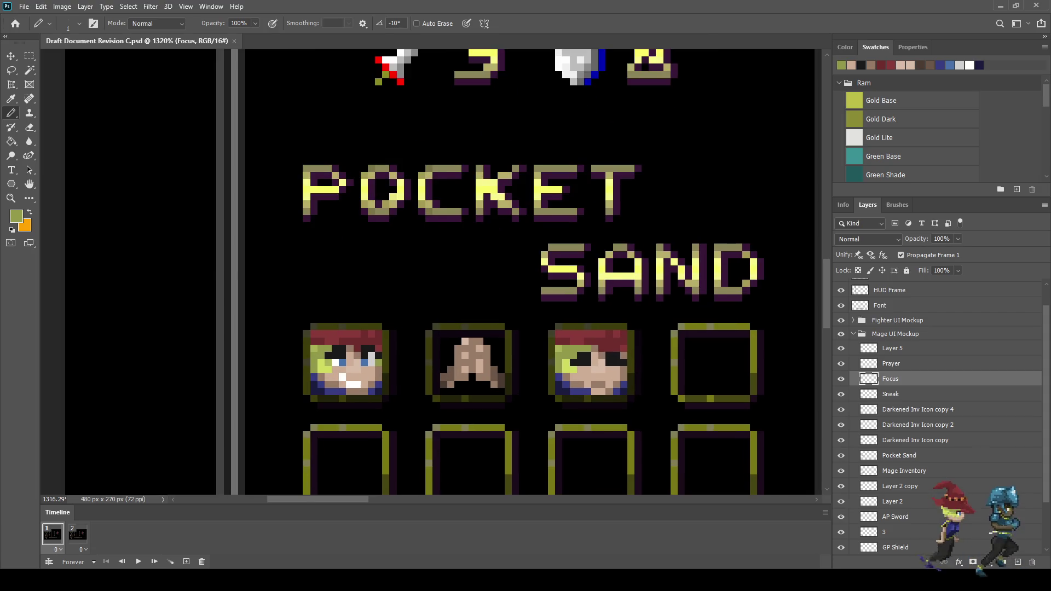
pyautogui.scroll(3, 625, 406)
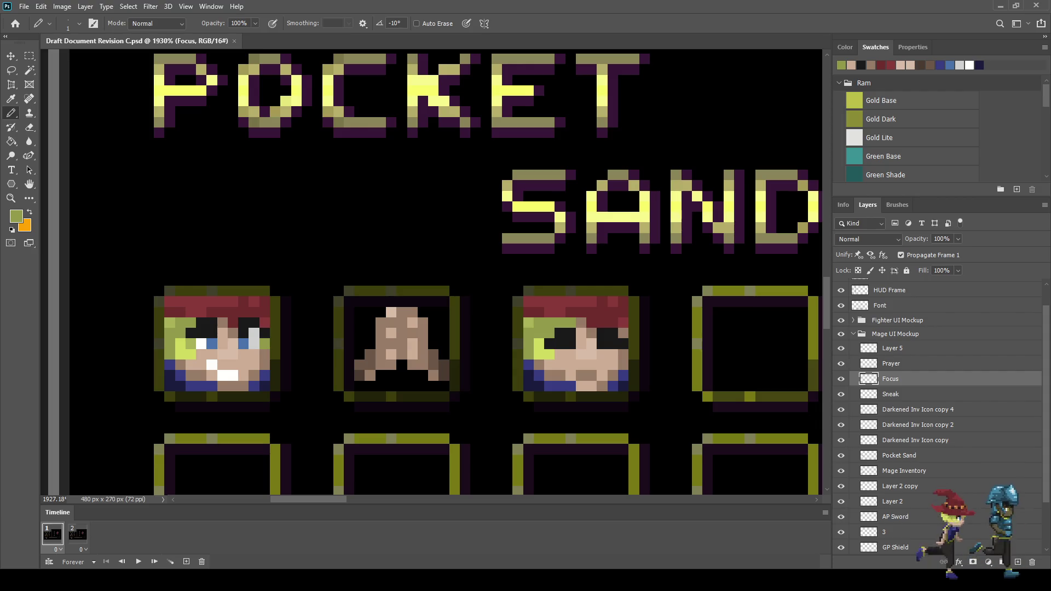
pyautogui.scroll(-5, 625, 405)
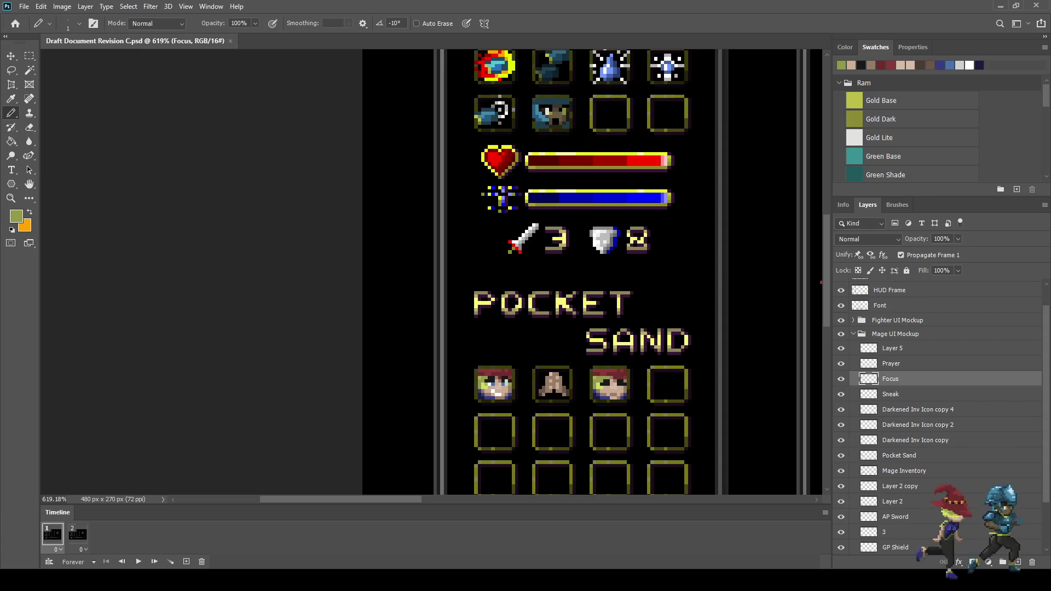
pyautogui.scroll(6, 615, 402)
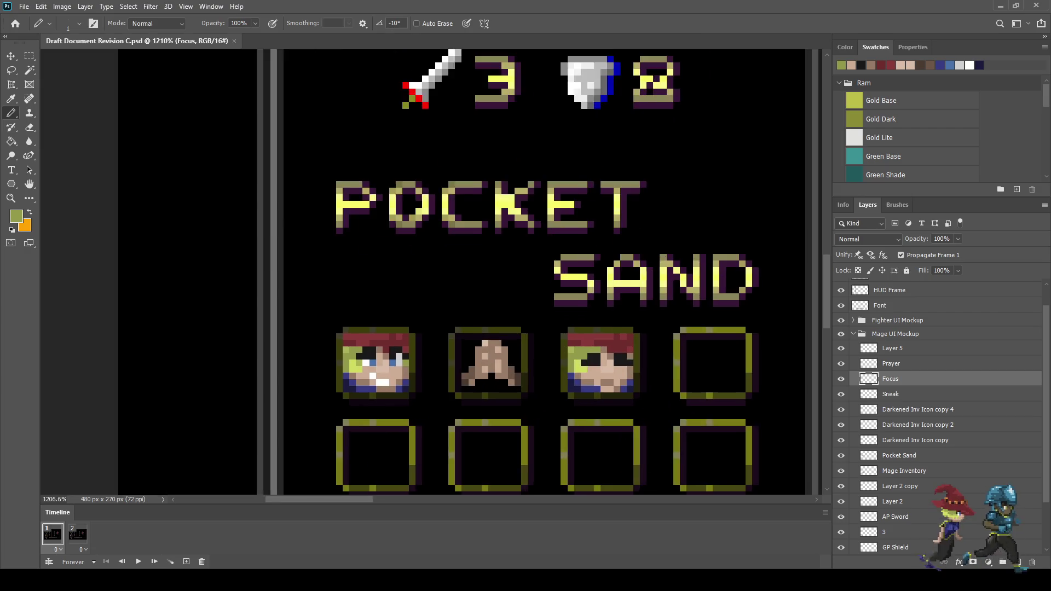
pyautogui.scroll(1, 593, 373)
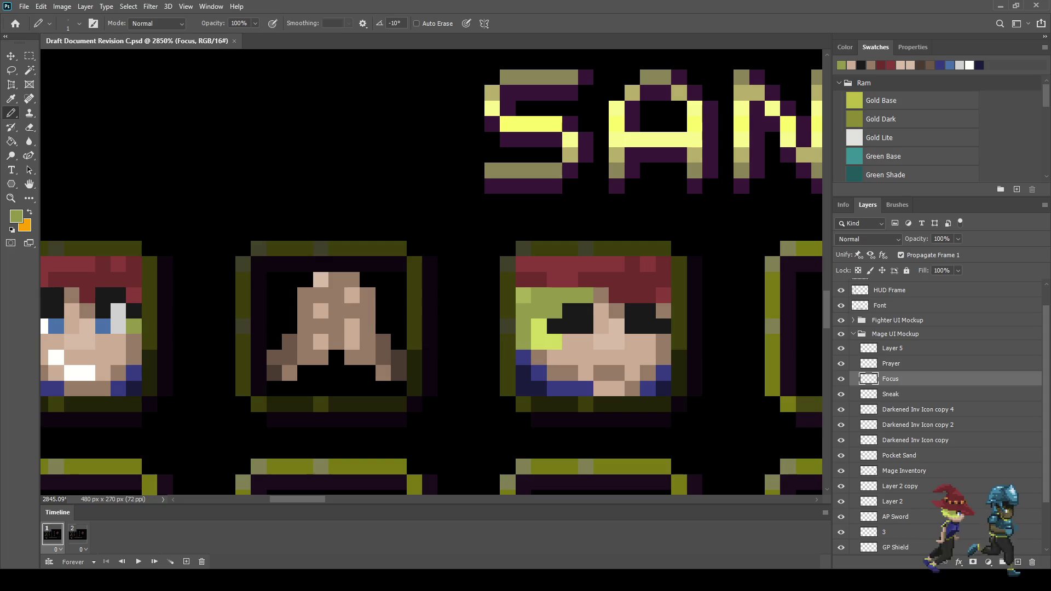
# Sample the olive hair colour and paint two hair pixels beside the left eye.
pyautogui.press('i')
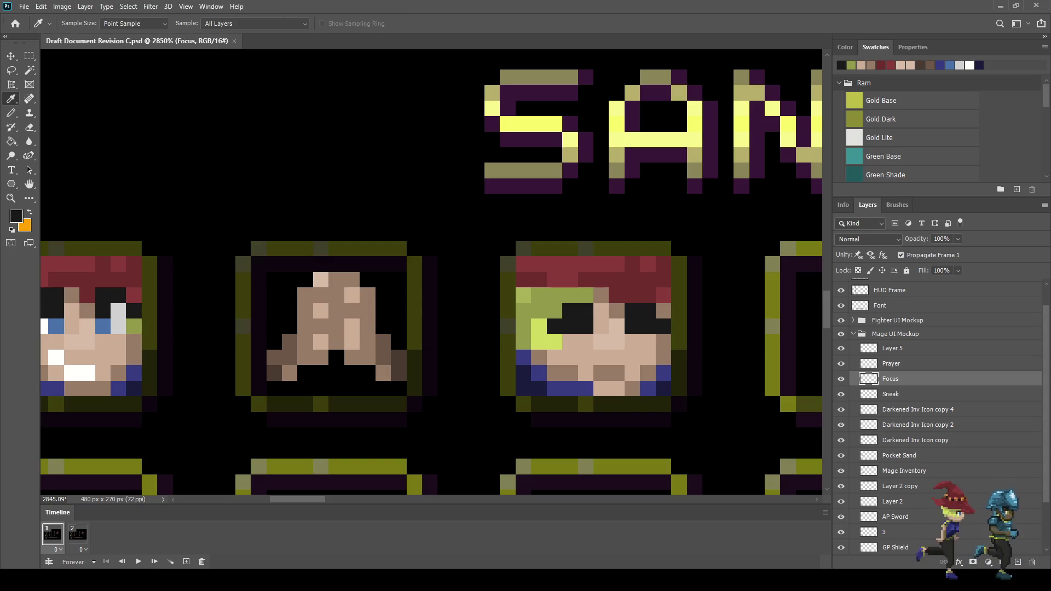
pyautogui.press('b')
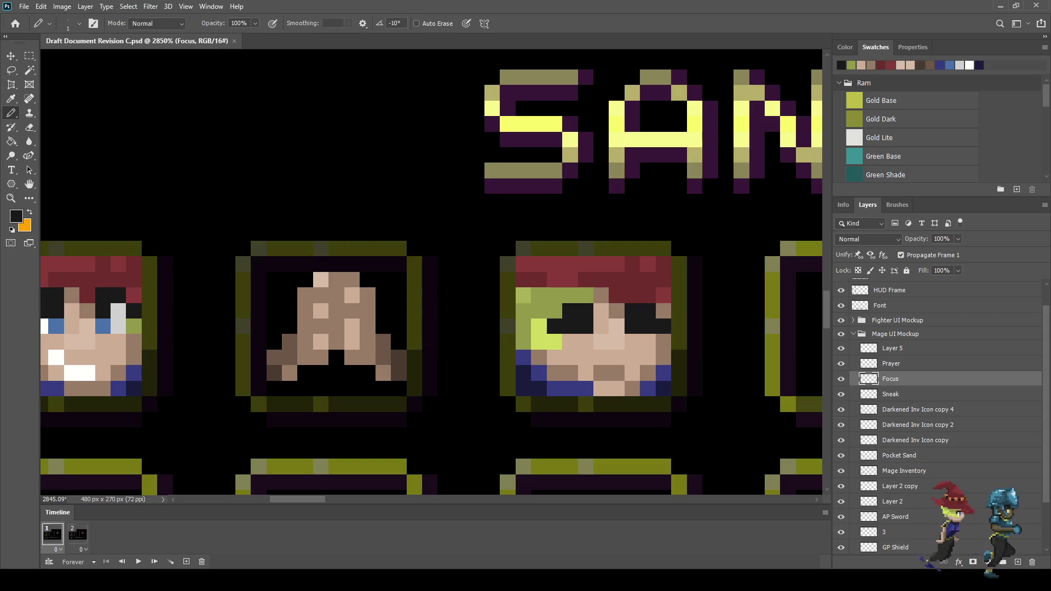
pyautogui.press('i')
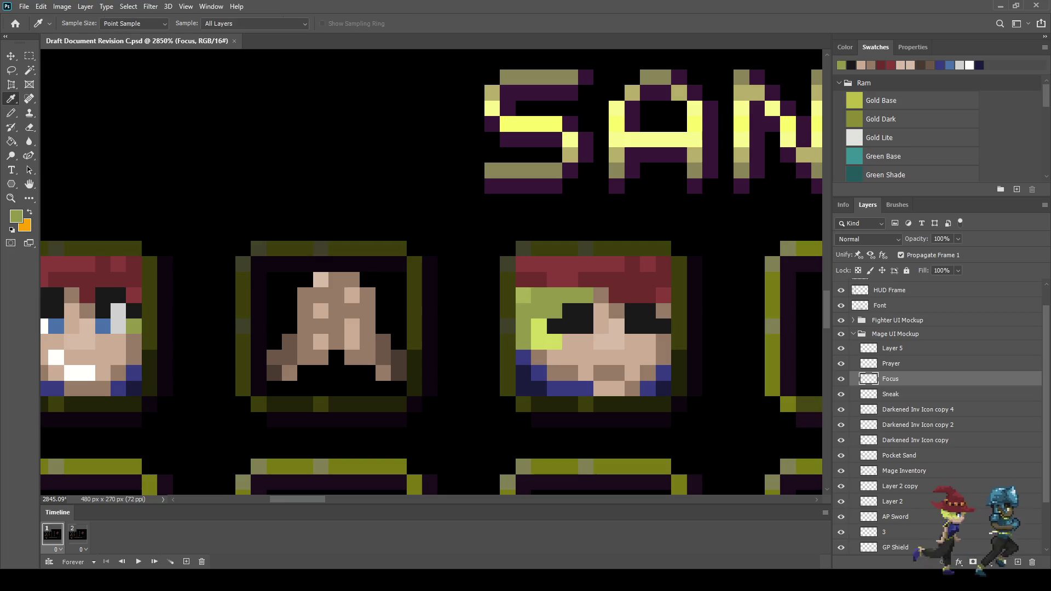
pyautogui.press('b')
pyautogui.click(586, 310)
pyautogui.click(570, 310)
# Darken two pixels above the left eye and save the document.
pyautogui.scroll(-6, 586, 310)
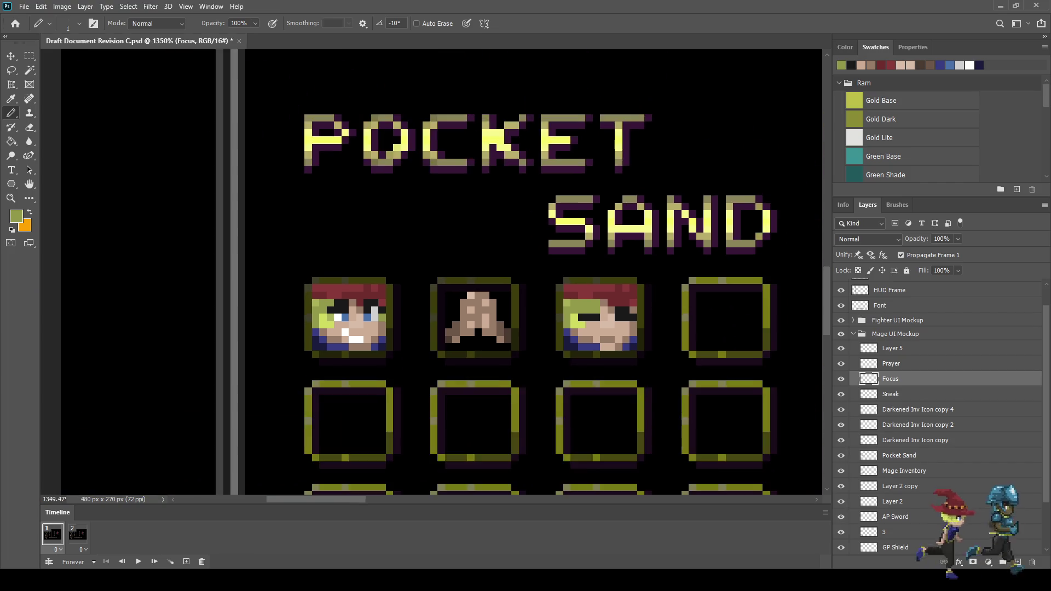
pyautogui.scroll(3, 586, 311)
pyautogui.scroll(2, 476, 299)
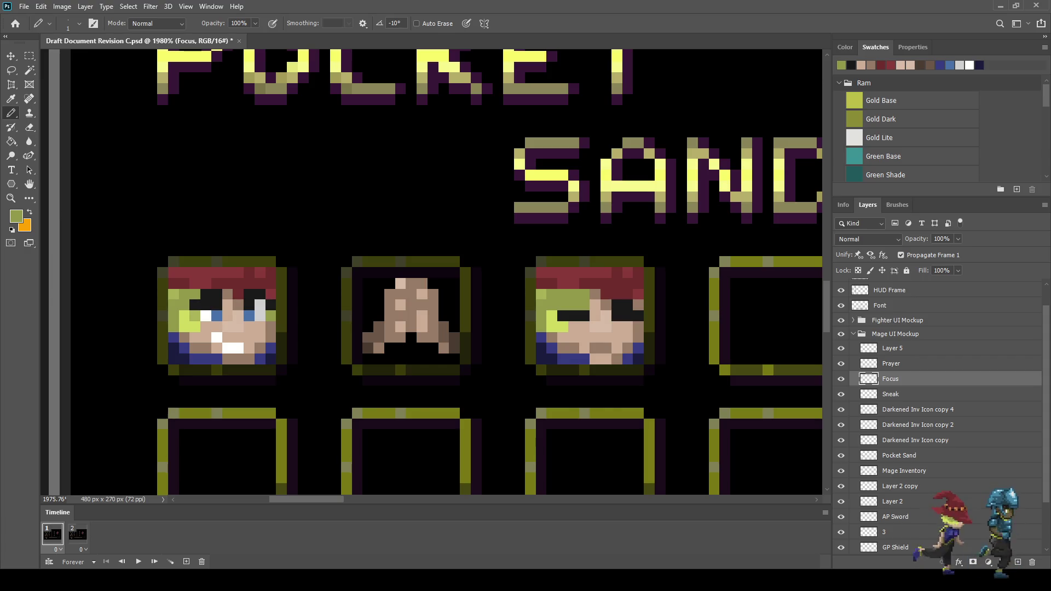
pyautogui.moveTo(573, 304); pyautogui.dragTo(583, 304)
pyautogui.hotkey('ctrl', 's')
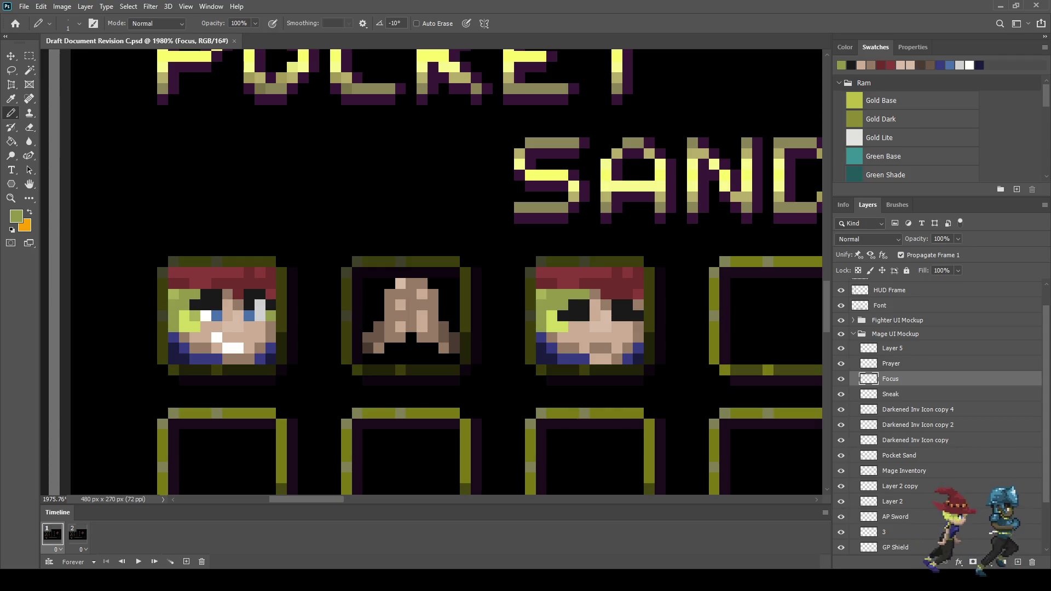
# Try green pixels in the right eye, then undo them.
pyautogui.scroll(-5, 616, 339)
pyautogui.scroll(5, 617, 340)
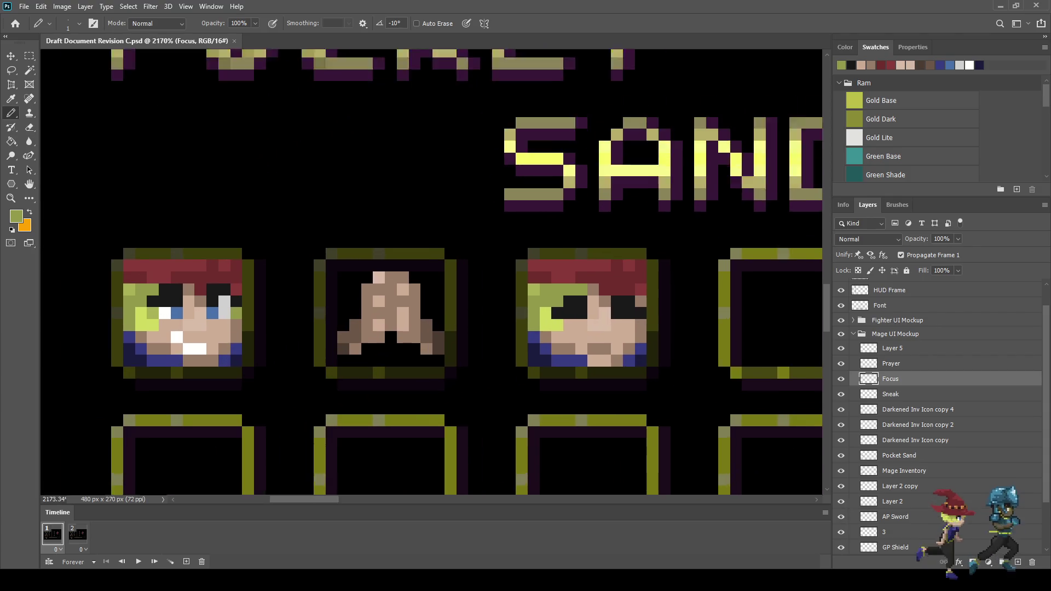
pyautogui.scroll(3, 470, 396)
pyautogui.click(640, 288)
pyautogui.click(620, 287)
pyautogui.scroll(-2, 591, 315)
pyautogui.scroll(2, 592, 312)
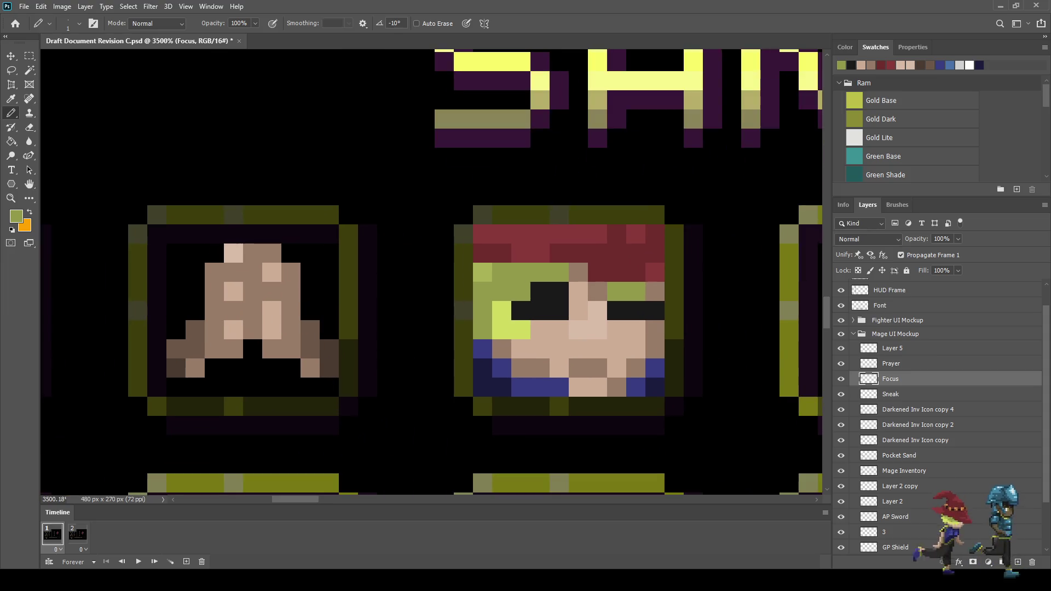
pyautogui.hotkey('ctrl', 'z')
pyautogui.hotkey('ctrl', 'z')
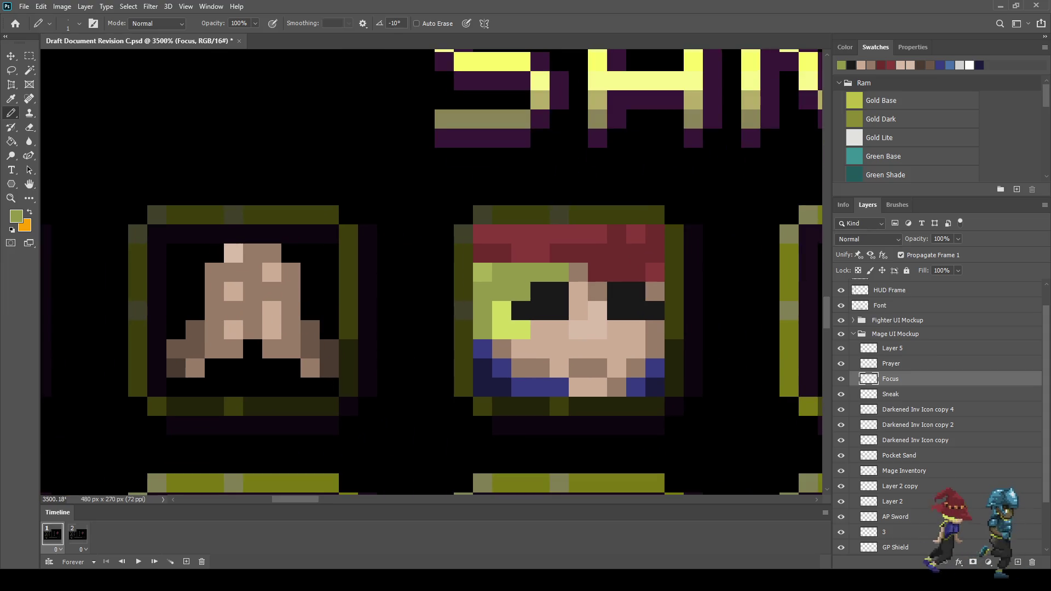
# Sample the brown skin tone and paint one skin-tone pixel at the right eye.
pyautogui.press('i')
pyautogui.click(596, 290)
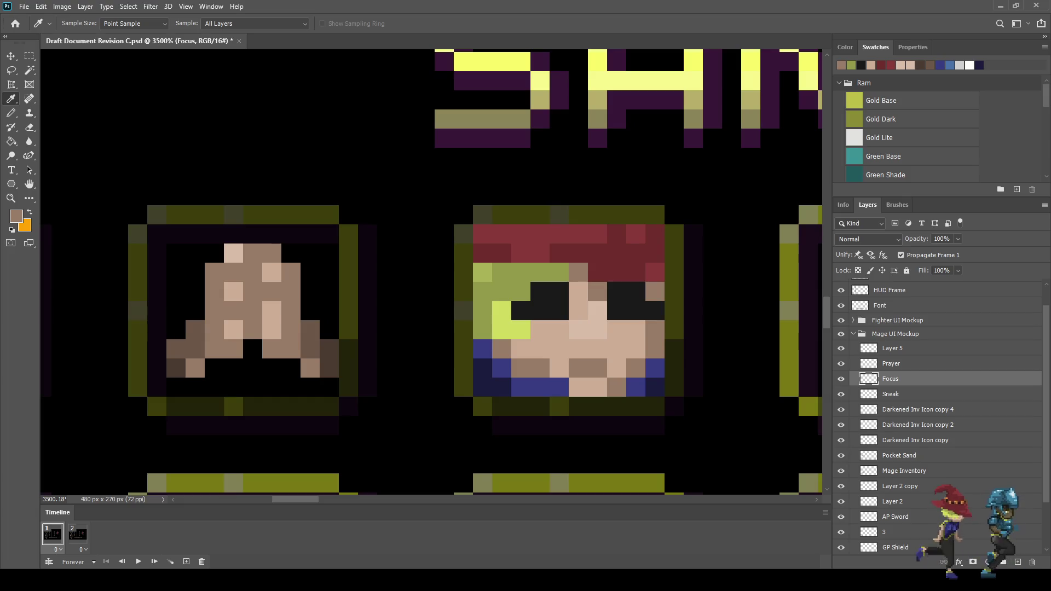
pyautogui.press('b')
pyautogui.click(655, 310)
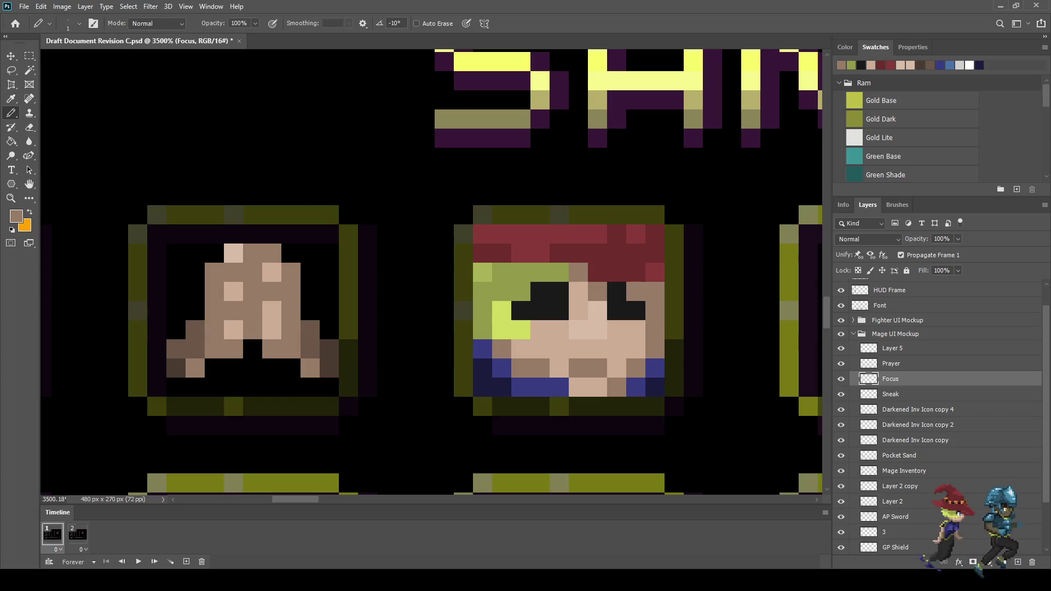
pyautogui.scroll(-5, 656, 328)
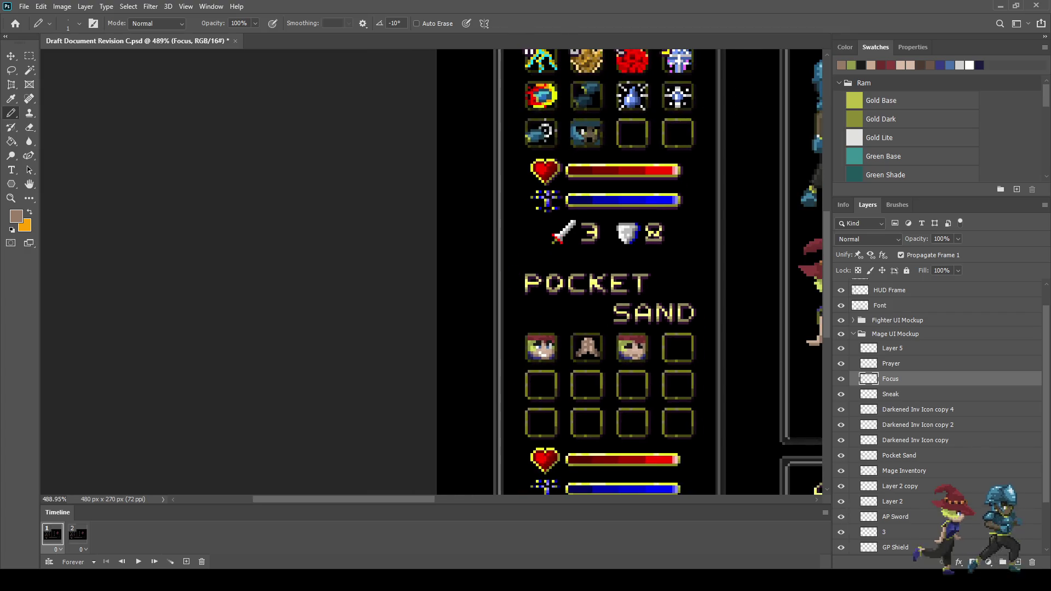
# Sample the olive hair colour and paint two hair pixels on the face's right side.
pyautogui.scroll(5, 624, 338)
pyautogui.keyDown('alt'); pyautogui.click(629, 329); pyautogui.keyUp('alt')
pyautogui.click(724, 345)
pyautogui.click(707, 345)
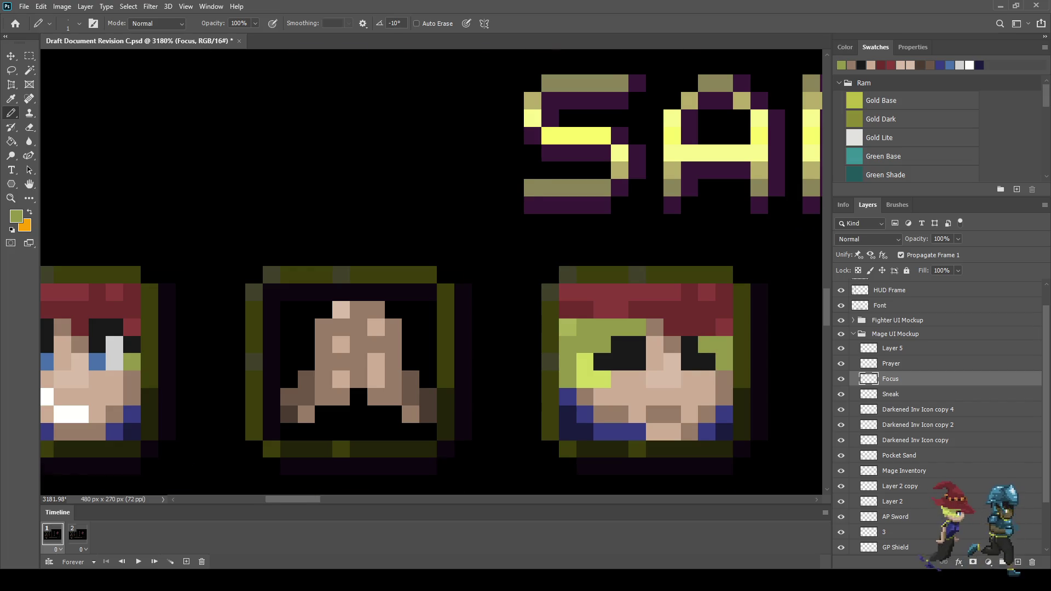
# Save the mockup with the finished Focus face icon.
pyautogui.scroll(-5, 713, 318)
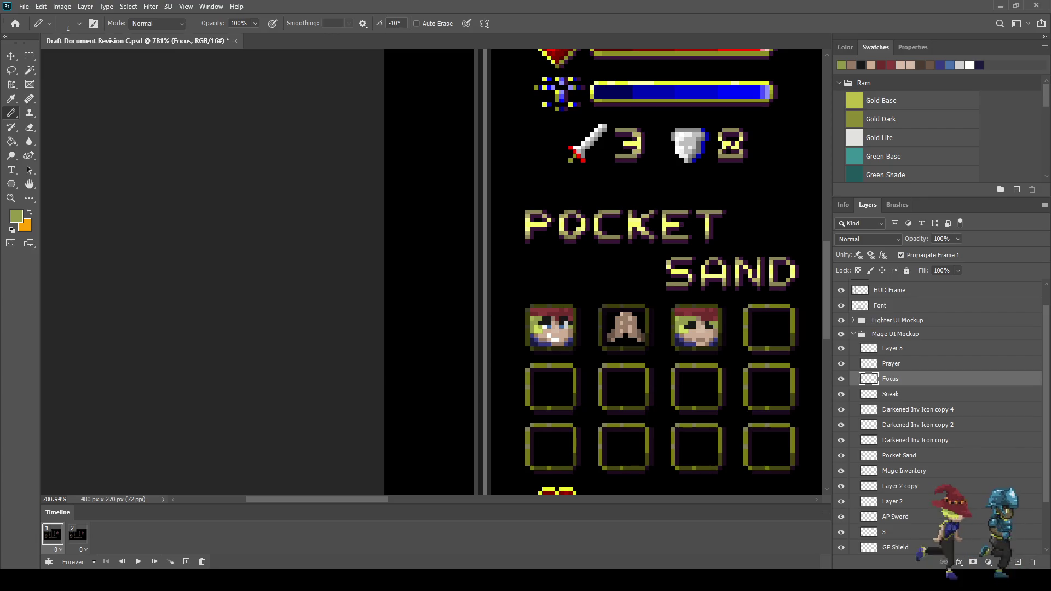
pyautogui.hotkey('ctrl', 's')
pyautogui.scroll(5, 712, 340)
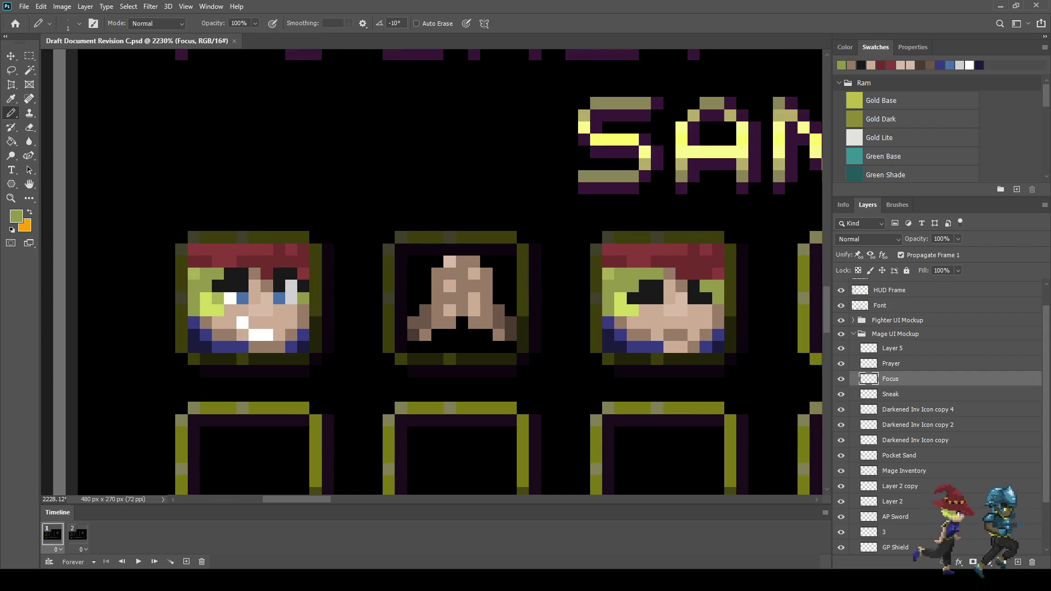
pyautogui.scroll(-3, 617, 300)
pyautogui.scroll(2, 617, 299)
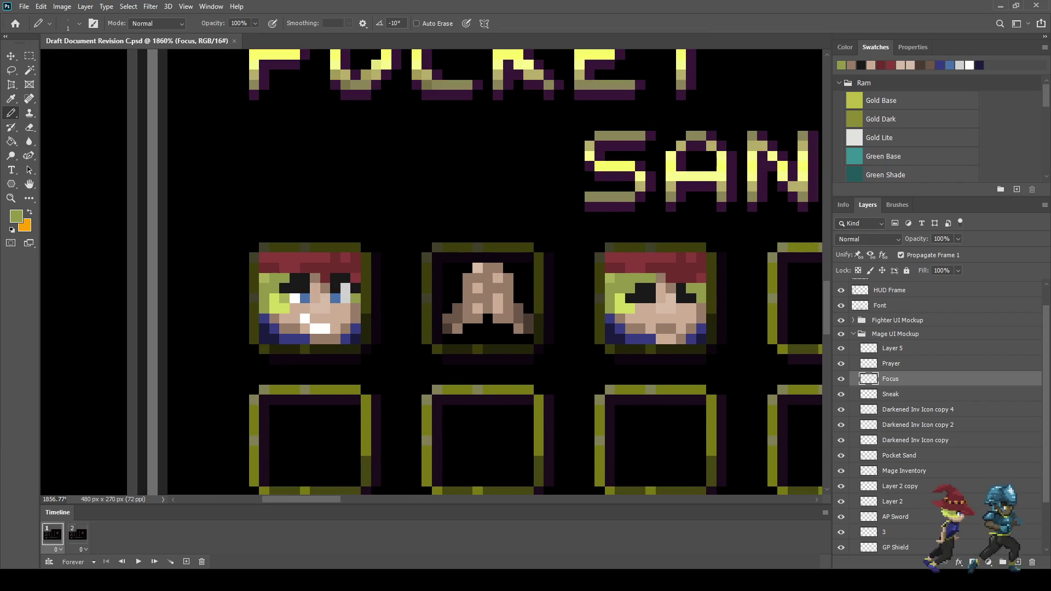
pyautogui.hscroll(3, 431, 273)
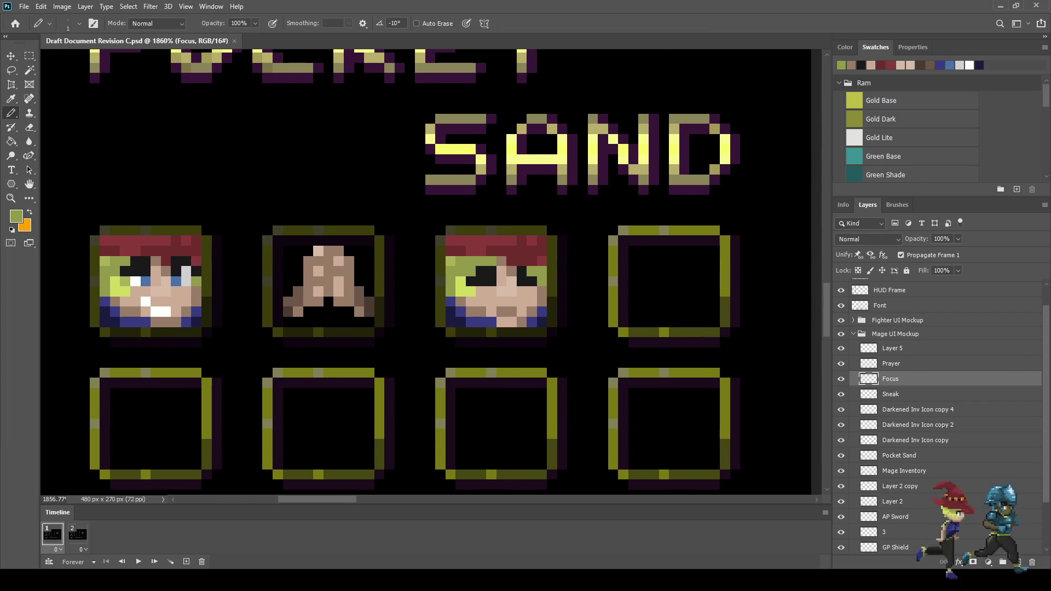
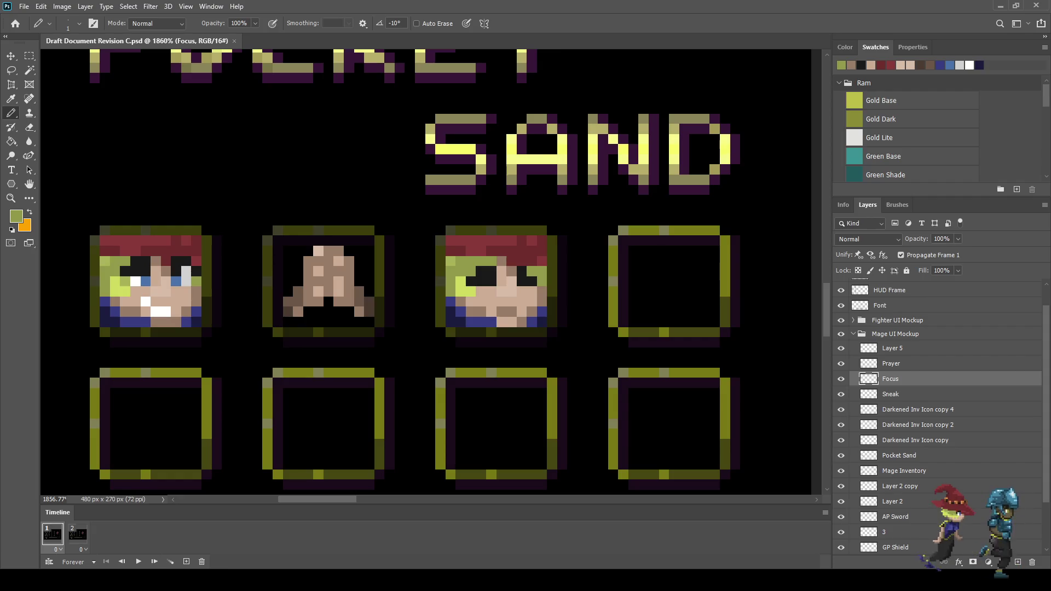
# Duplicate the Darkened Inv Icon copy 4 frame onto the empty fourth slot of the top row.
pyautogui.scroll(6, 432, 274)
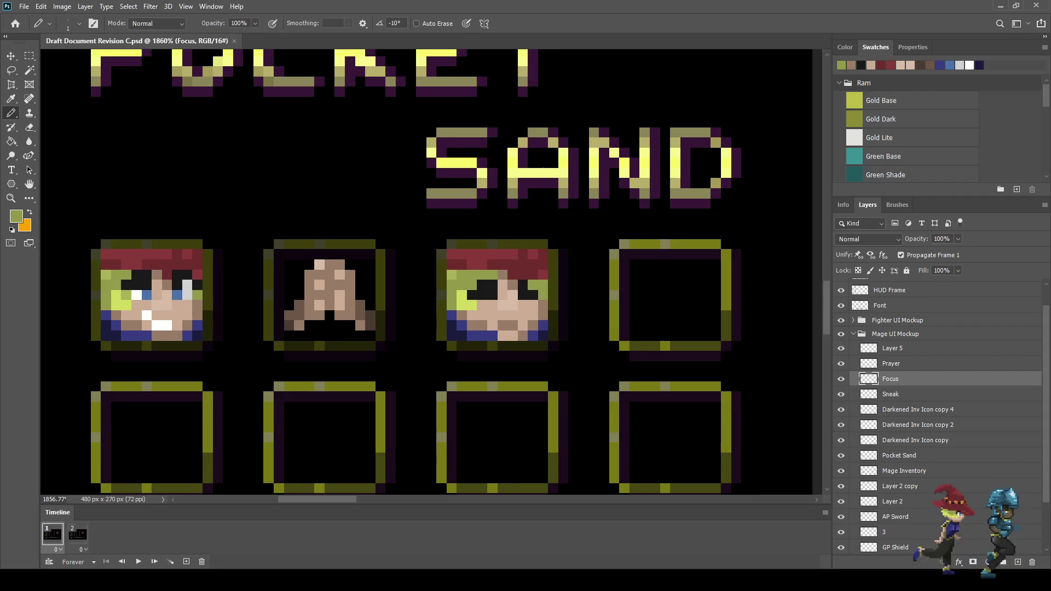
pyautogui.scroll(8, 432, 274)
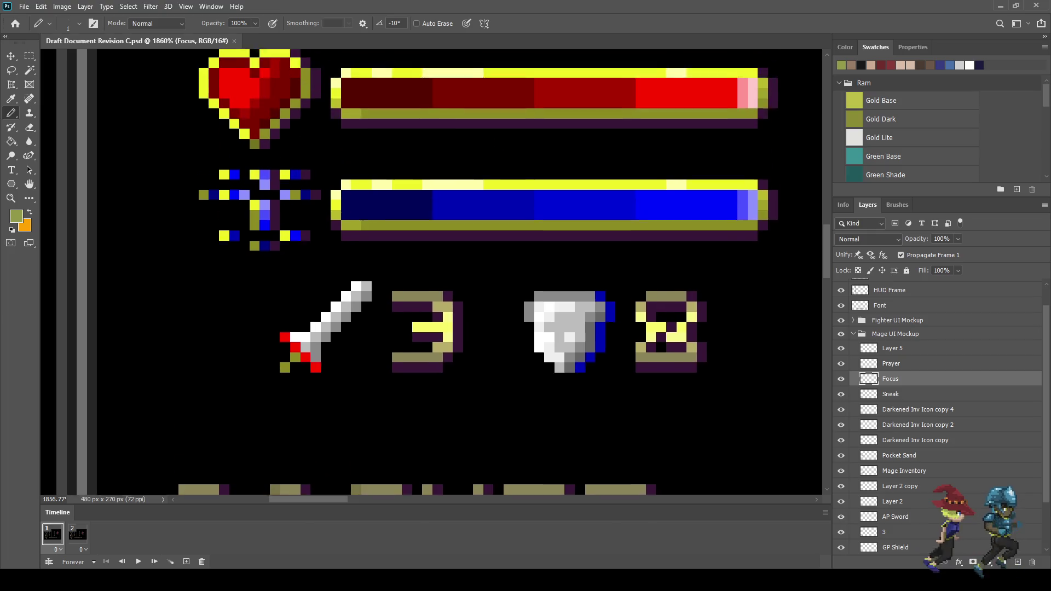
pyautogui.scroll(-5, 432, 273)
pyautogui.scroll(-8, 432, 274)
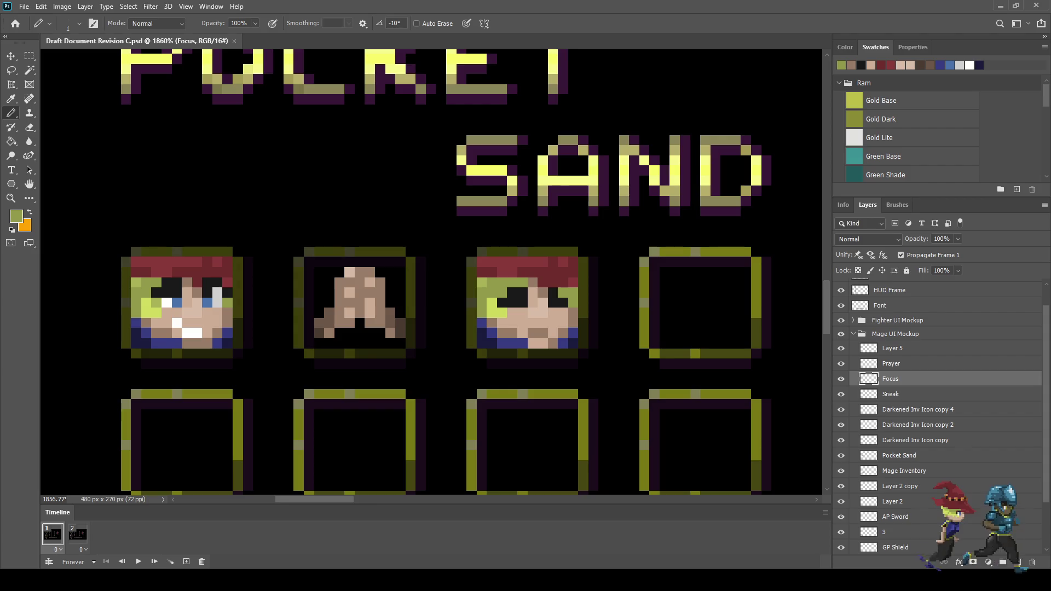
pyautogui.press('space')
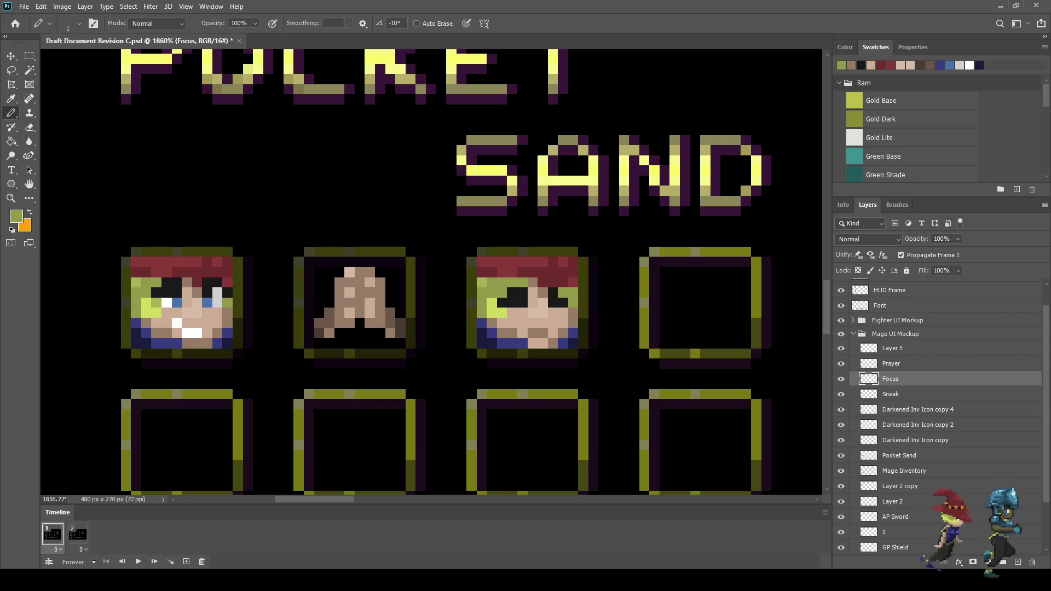
pyautogui.click(917, 410)
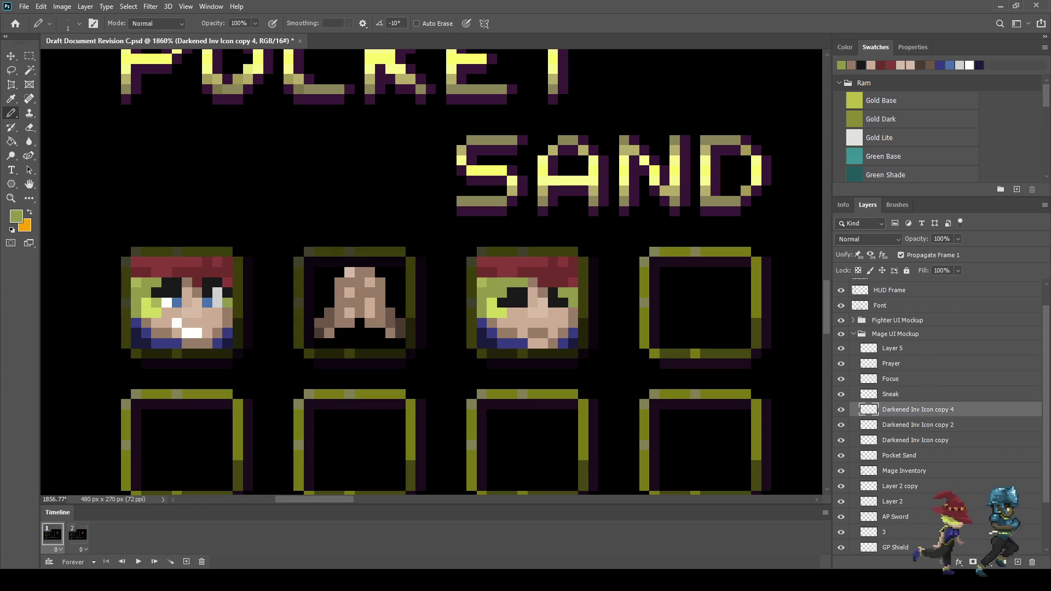
pyautogui.hotkey('ctrl', 'alt', 't')
pyautogui.press('Right')
pyautogui.press('Right')
pyautogui.press('Right')
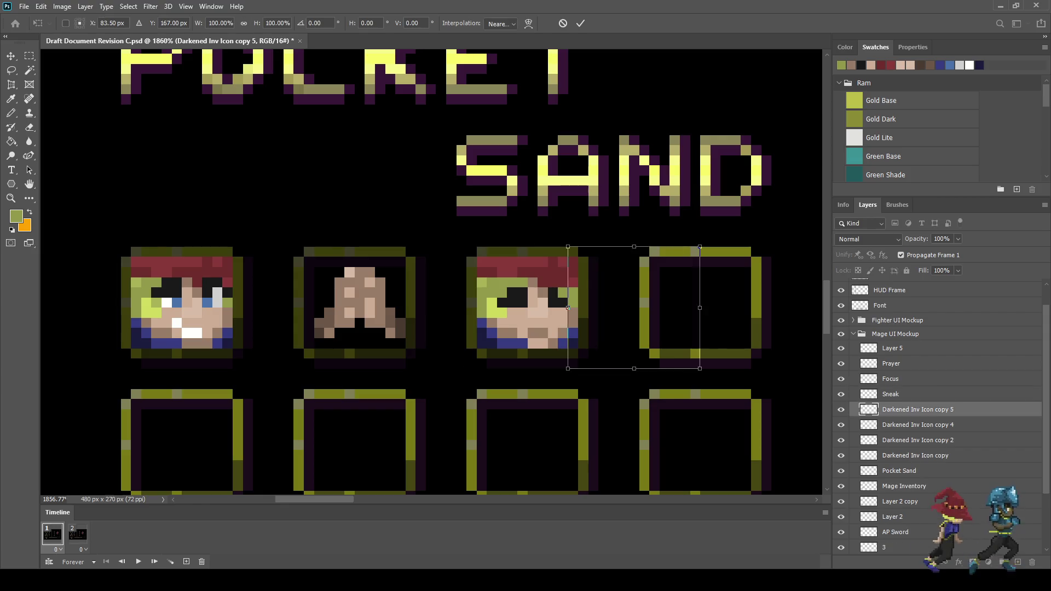
pyautogui.press('Return')
# Save the document with the new darkened slot frame.
pyautogui.press('b')
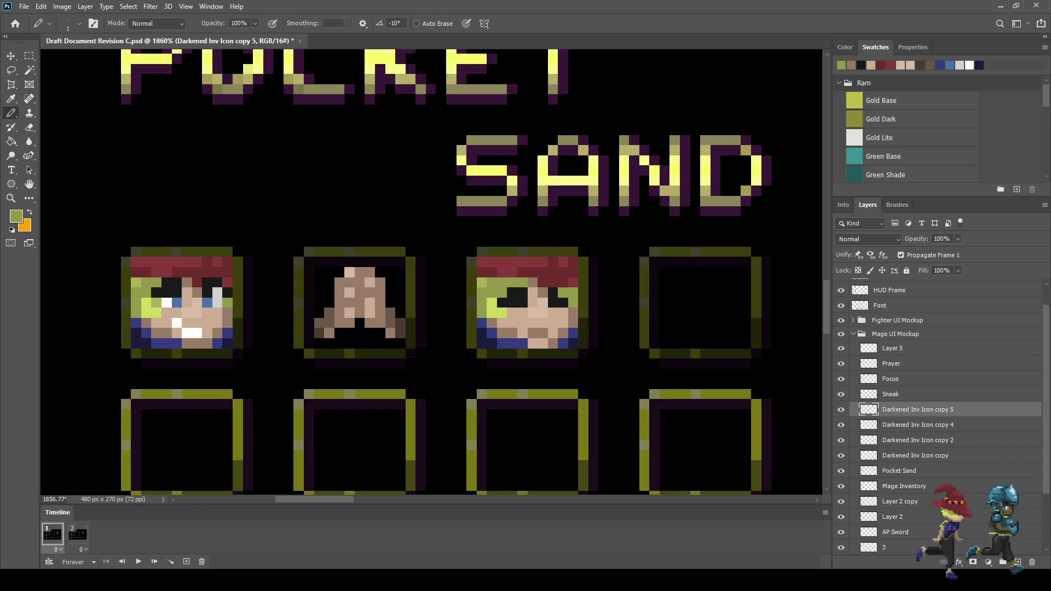
pyautogui.hotkey('ctrl', 's')
pyautogui.scroll(-5, 543, 297)
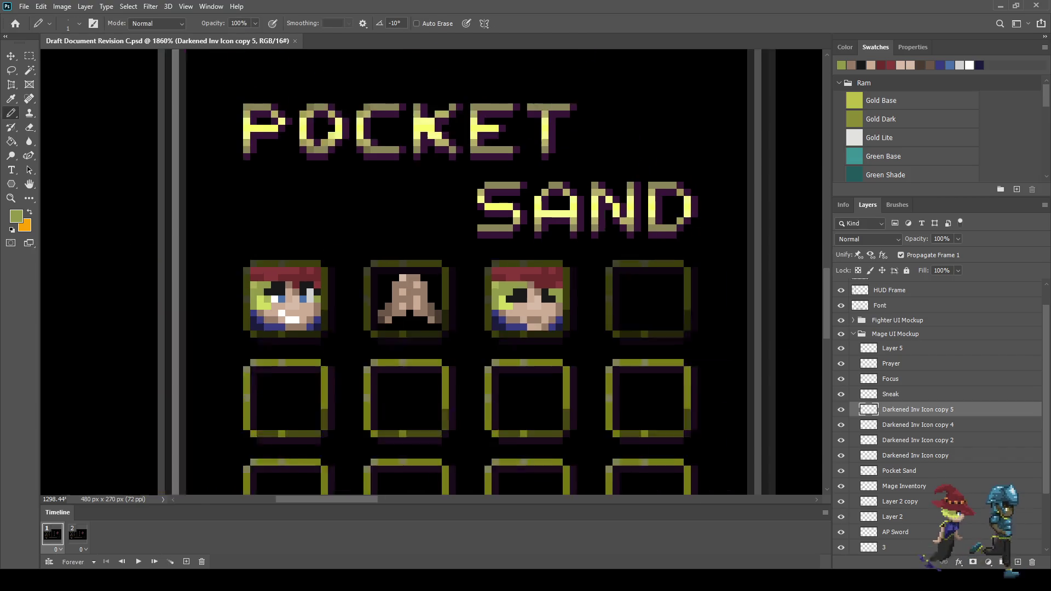
pyautogui.scroll(3, 536, 301)
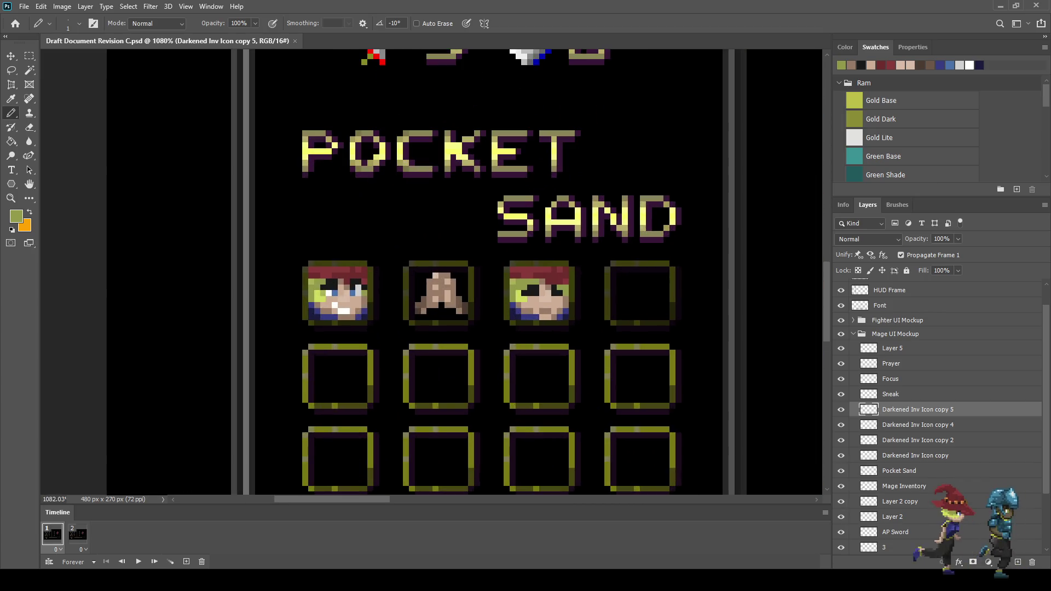
pyautogui.scroll(5, 534, 302)
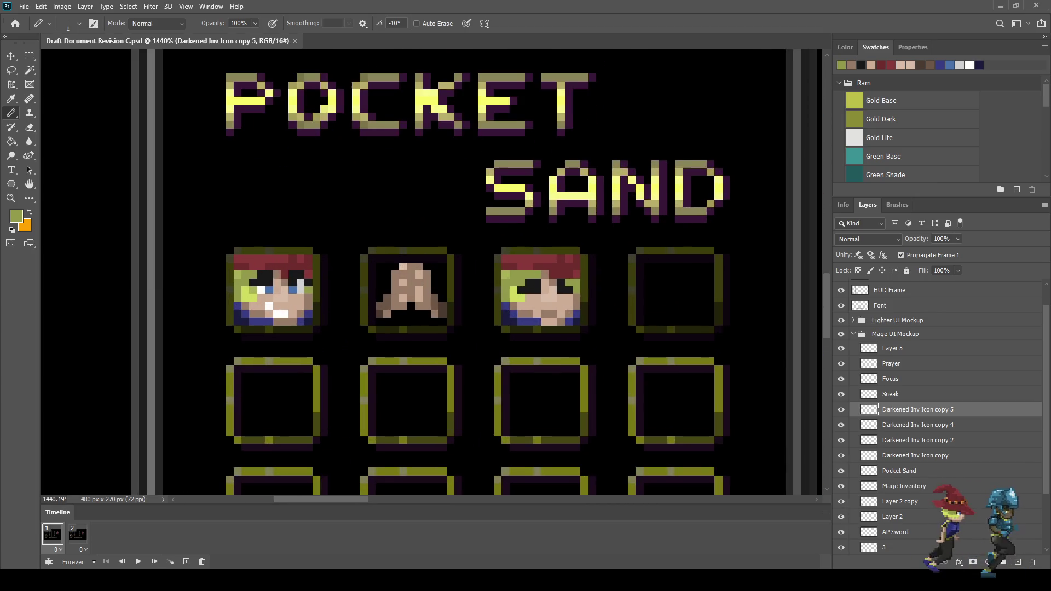
pyautogui.scroll(-5, 534, 296)
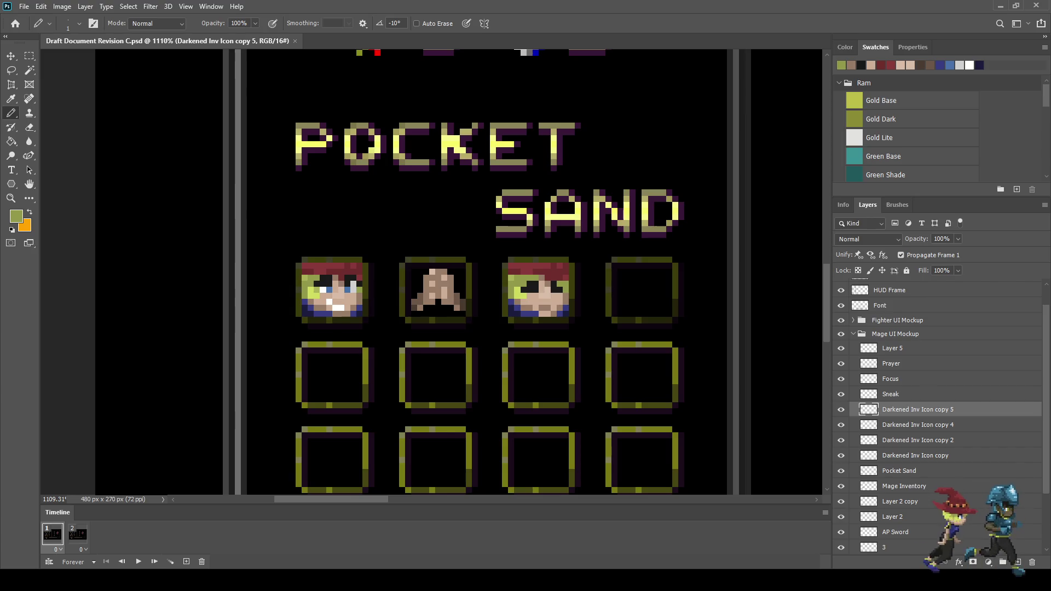
pyautogui.scroll(5, 542, 282)
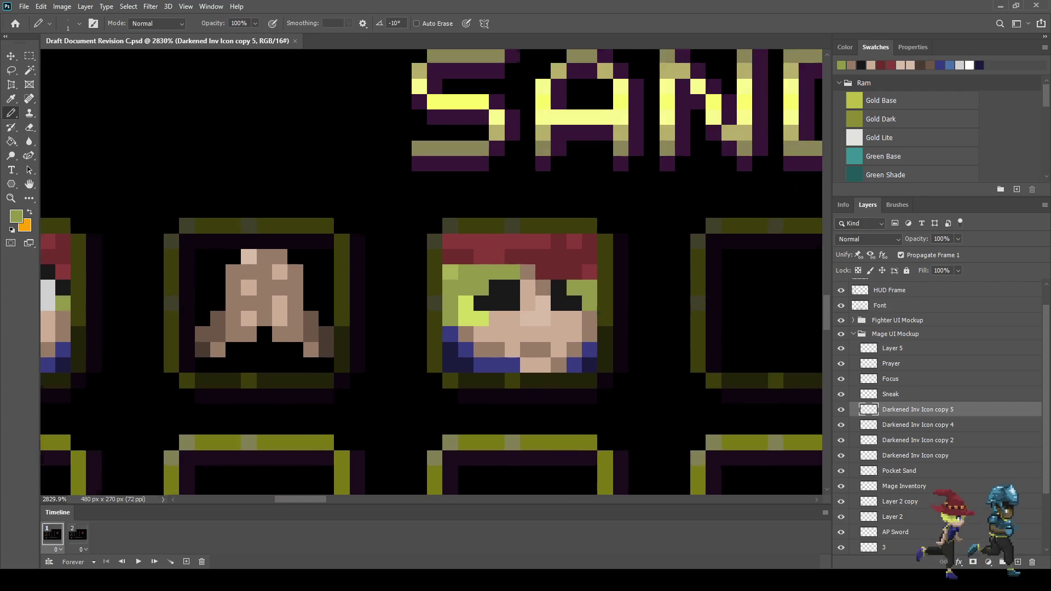
# On the Focus layer, sample the eye's near-black and paint a black pixel beside the eye.
pyautogui.keyDown('ctrl'); pyautogui.click(438, 386); pyautogui.keyUp('ctrl')
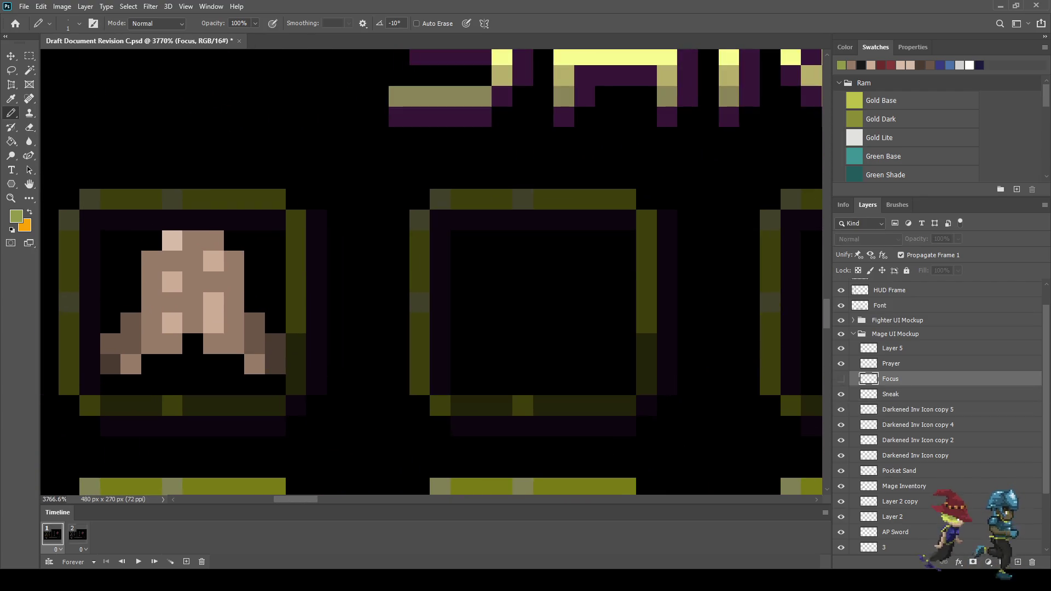
pyautogui.scroll(2, 485, 272)
pyautogui.press('i')
pyautogui.click(547, 290)
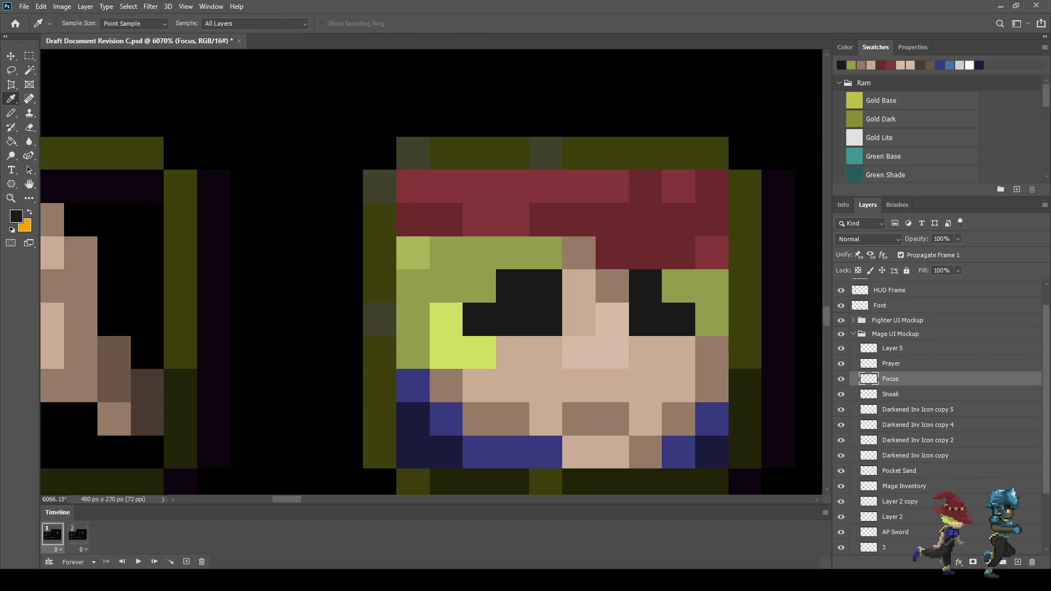
pyautogui.press('b')
pyautogui.click(579, 319)
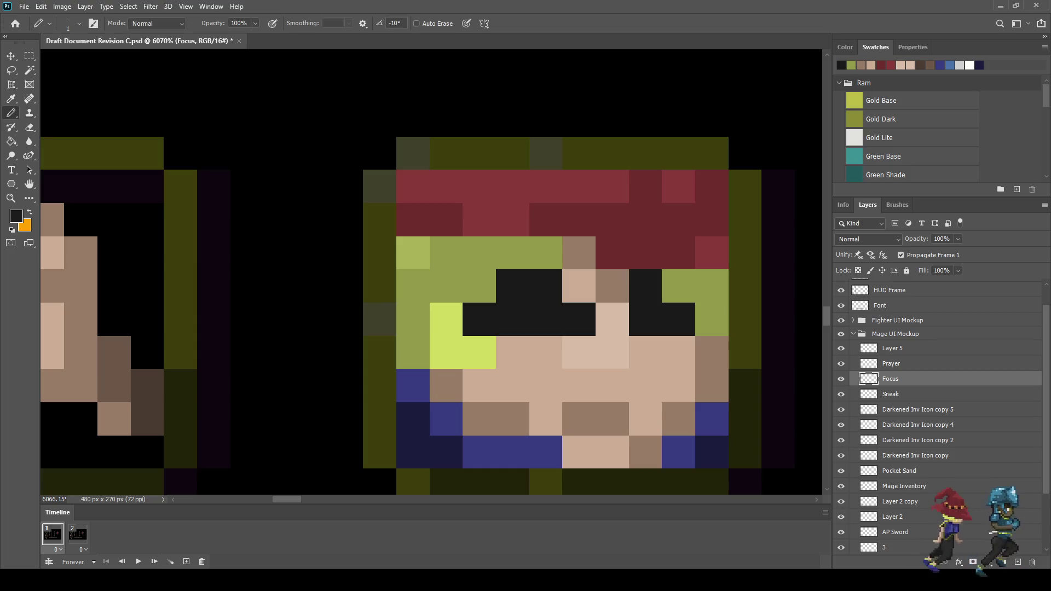
pyautogui.hotkey('ctrl', 'z')
pyautogui.click(578, 352)
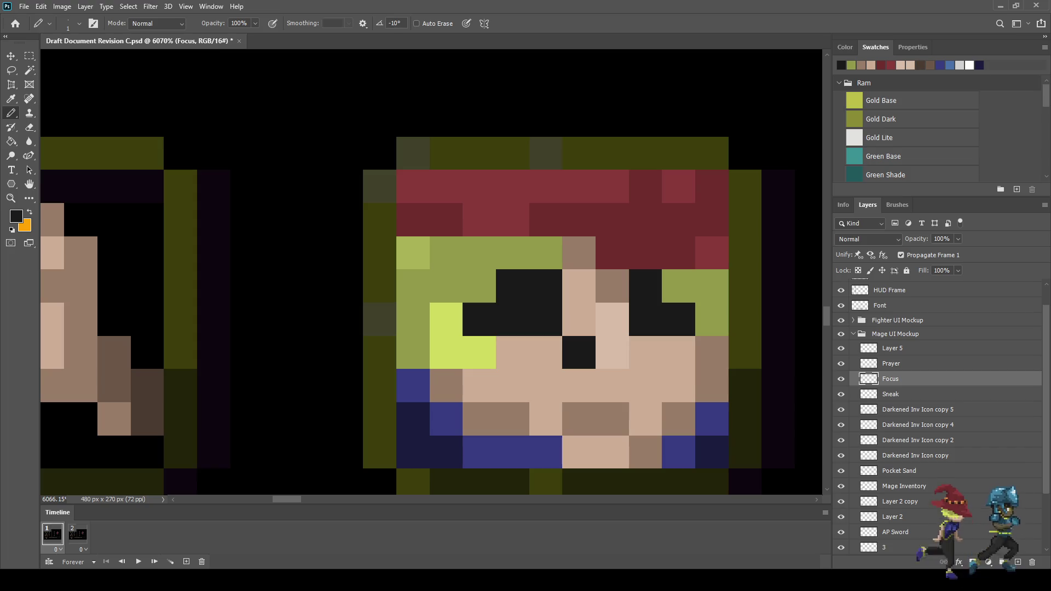
pyautogui.hotkey('ctrl', 'z')
pyautogui.click(578, 319)
# Blacken pixels in the hair under the headband, the headband's top right and the face's right edge.
pyautogui.click(479, 253)
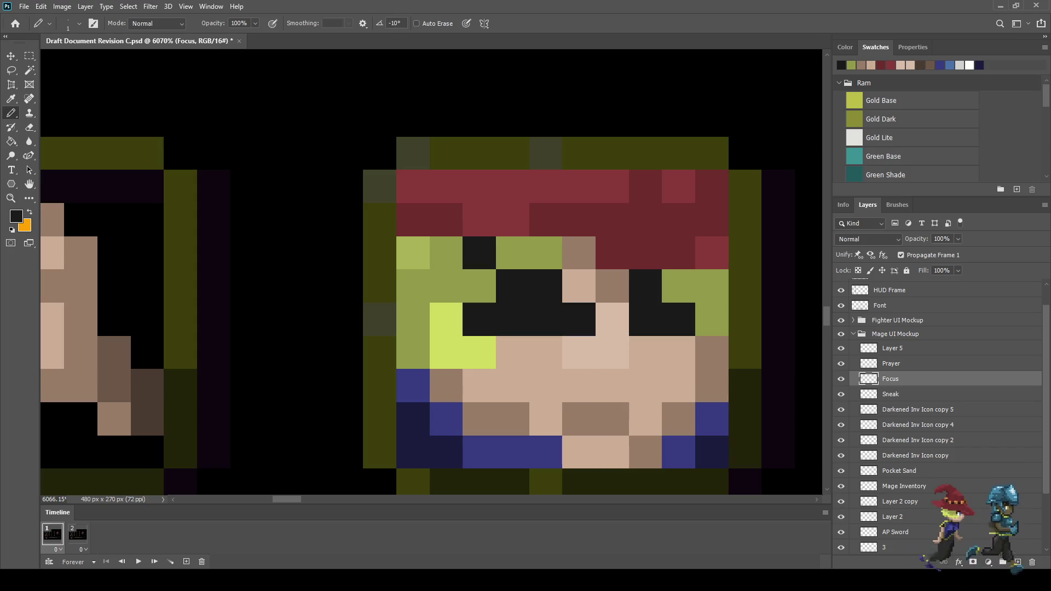
pyautogui.click(679, 253)
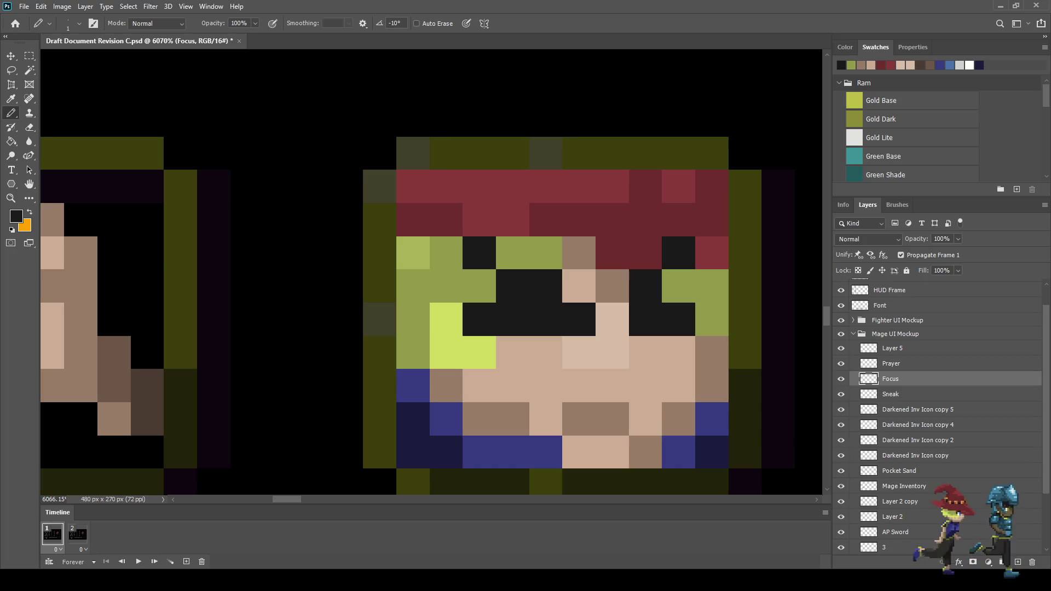
pyautogui.scroll(-3, 692, 331)
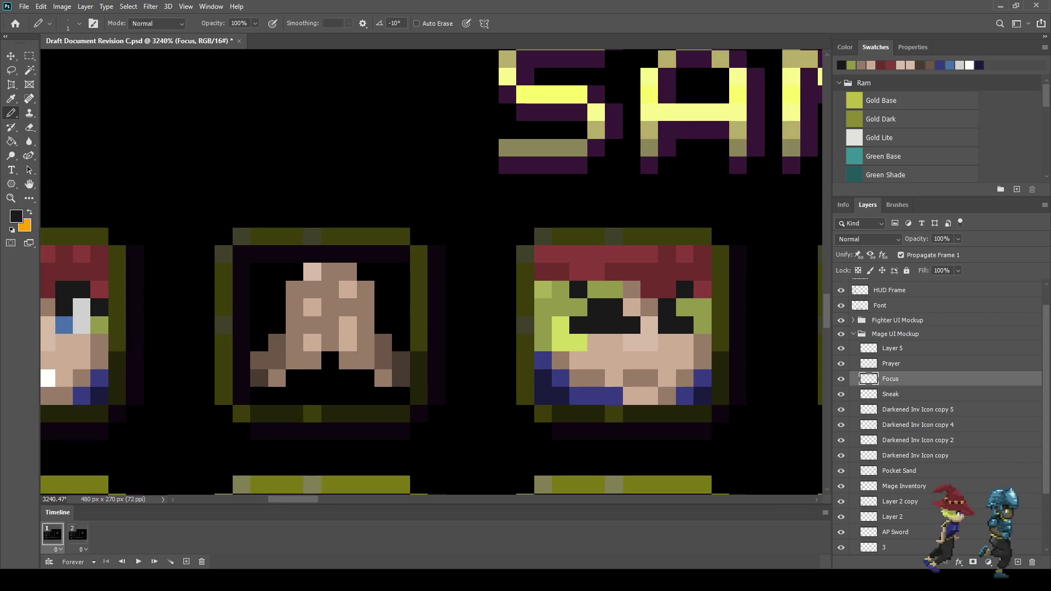
pyautogui.scroll(-5, 698, 331)
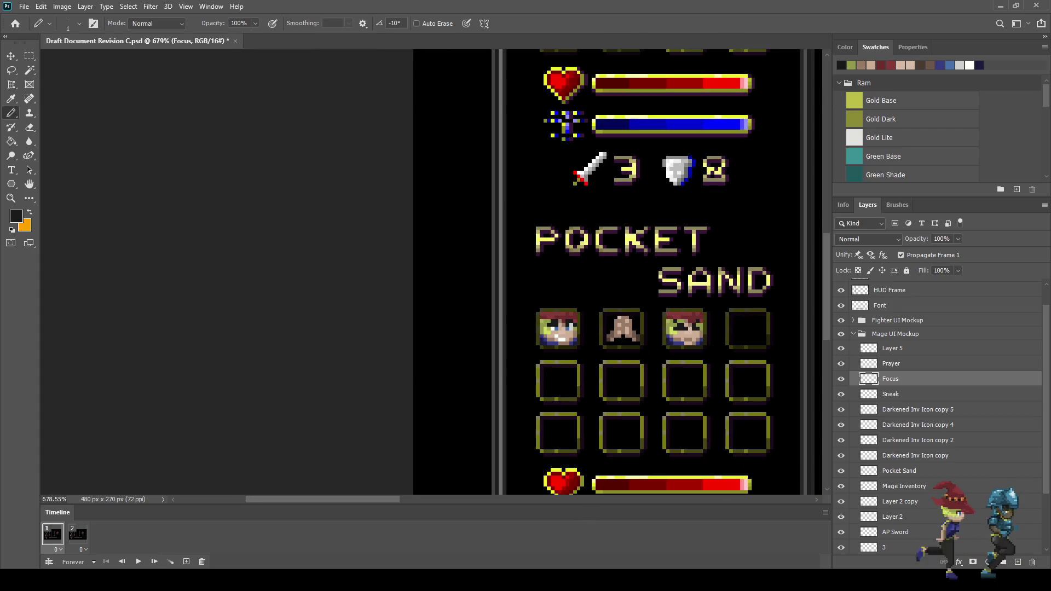
pyautogui.scroll(5, 696, 328)
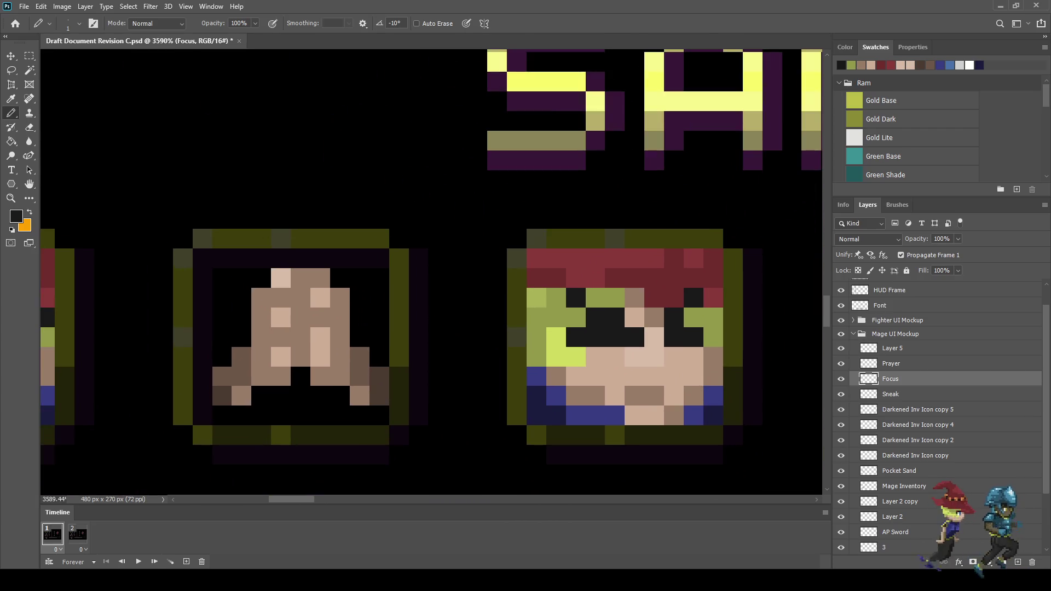
pyautogui.click(713, 278)
pyautogui.hotkey('ctrl', 'z')
pyautogui.click(713, 298)
pyautogui.click(693, 317)
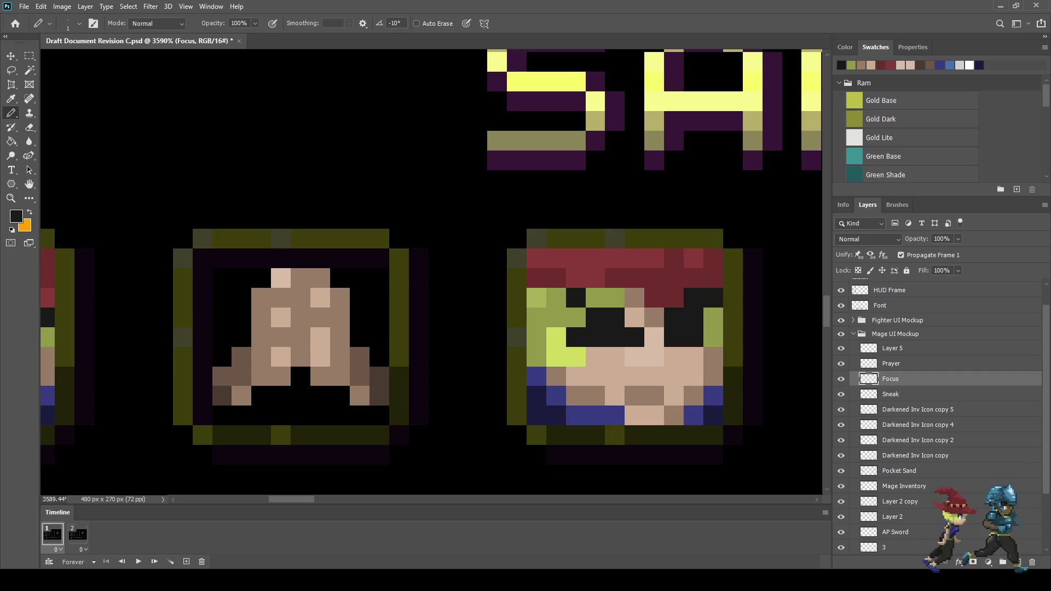
pyautogui.click(713, 357)
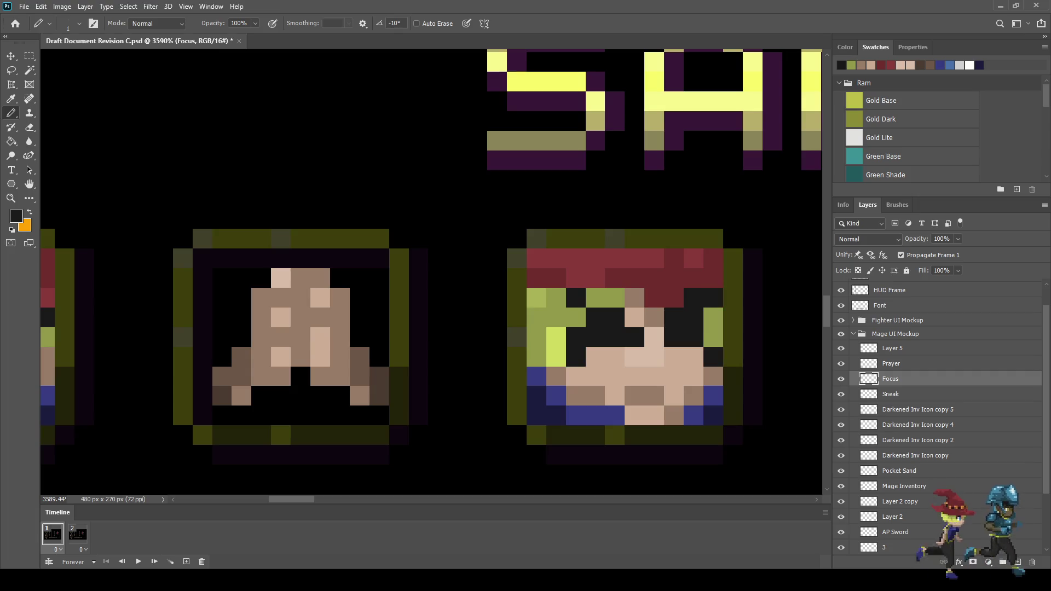
# Darken one more pixel near the third face's right eye.
pyautogui.scroll(-3, 564, 361)
pyautogui.scroll(-2, 570, 362)
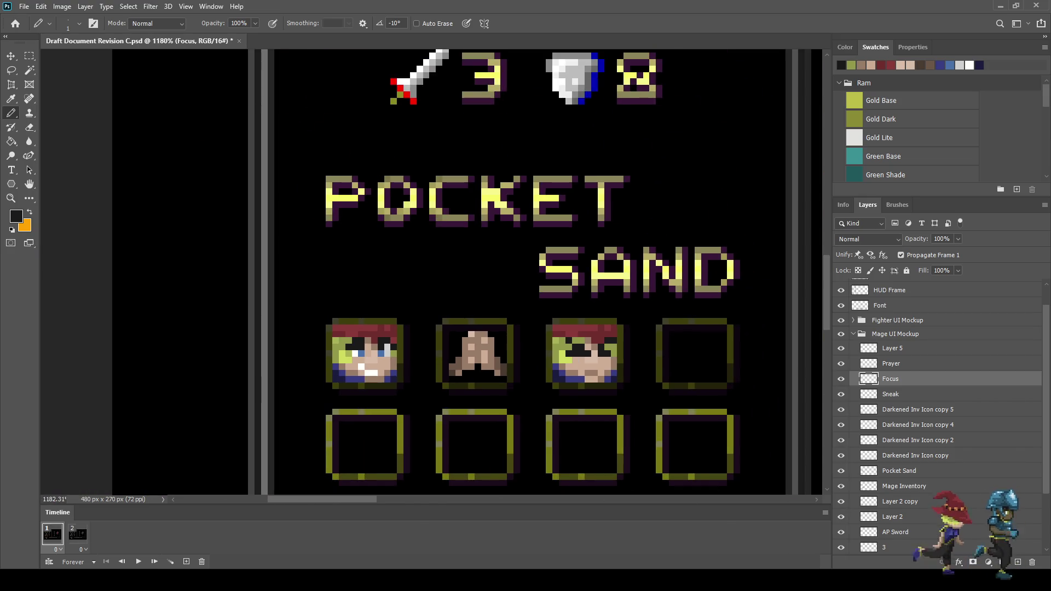
pyautogui.click(608, 341)
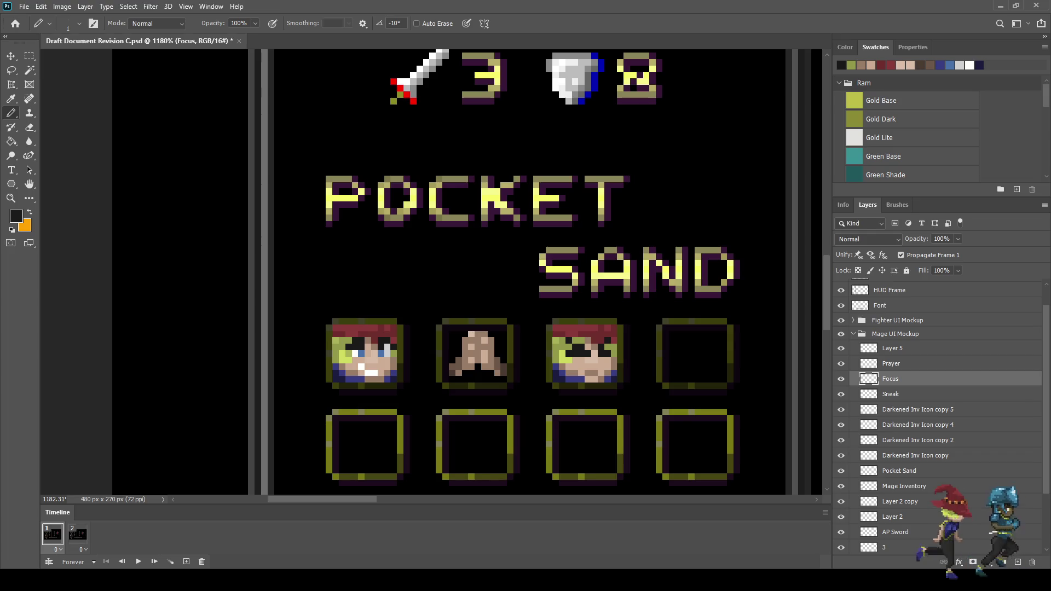
pyautogui.scroll(-3, 525, 273)
pyautogui.scroll(3, 525, 274)
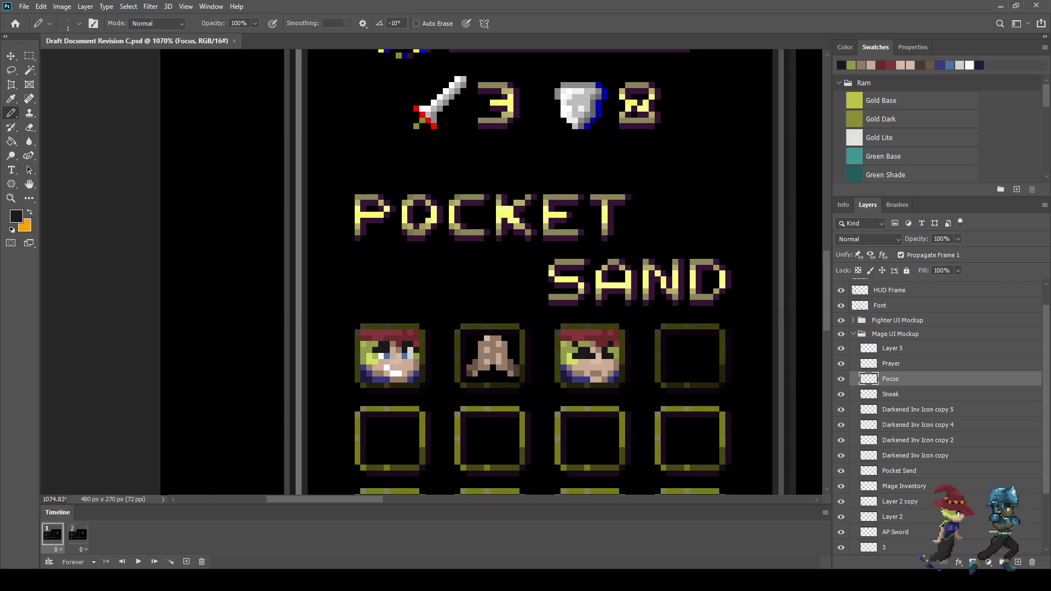
pyautogui.scroll(1, 600, 380)
pyautogui.scroll(2, 580, 382)
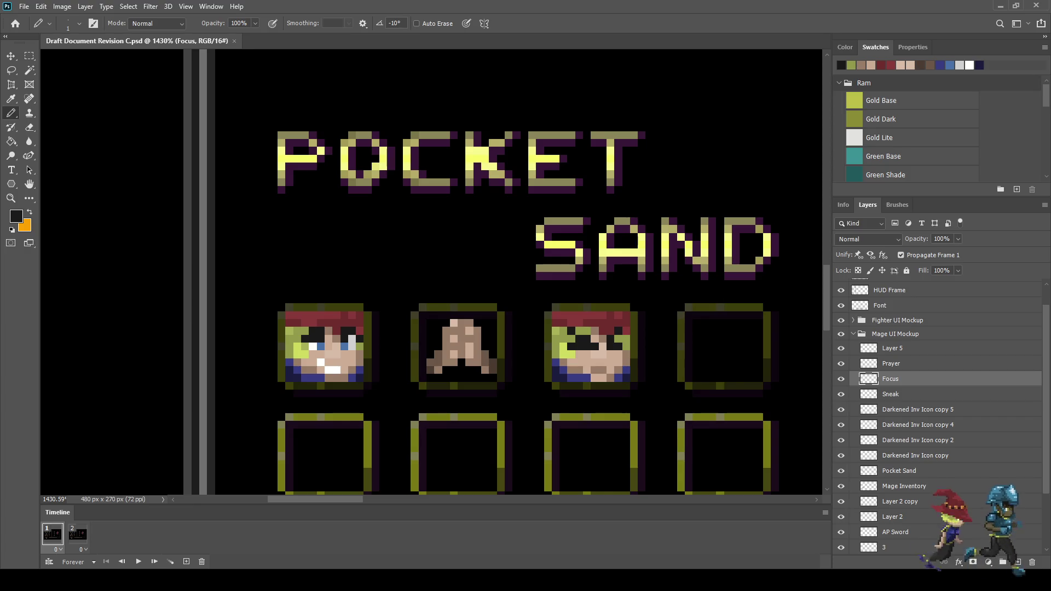
# In the second animation frame, show a copy of the Focus portrait nudged down one pixel.
pyautogui.click(78, 535)
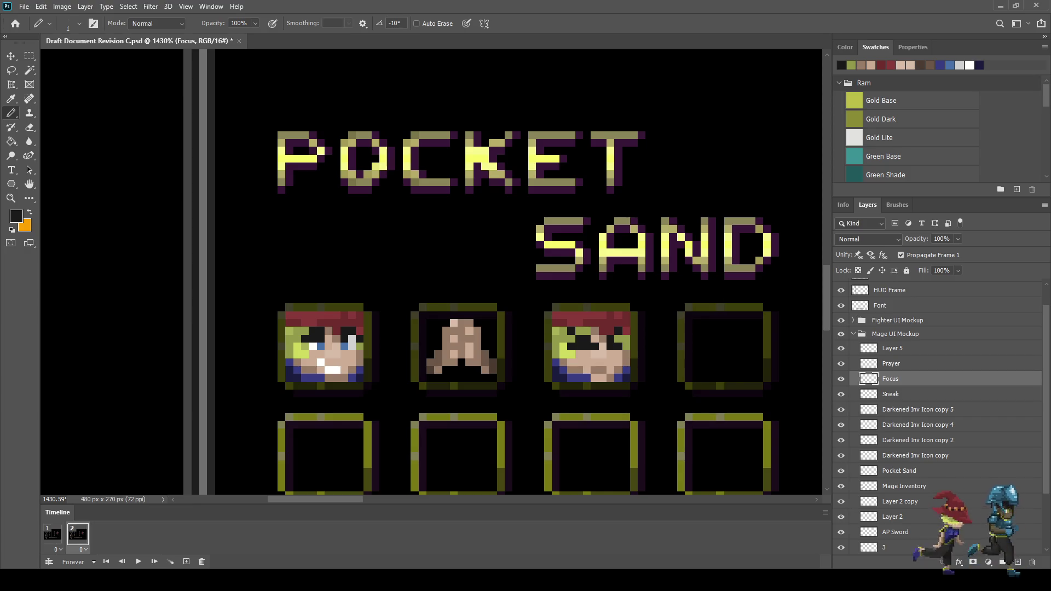
pyautogui.hotkey('ctrl', ',')
pyautogui.hotkey('ctrl', 'j')
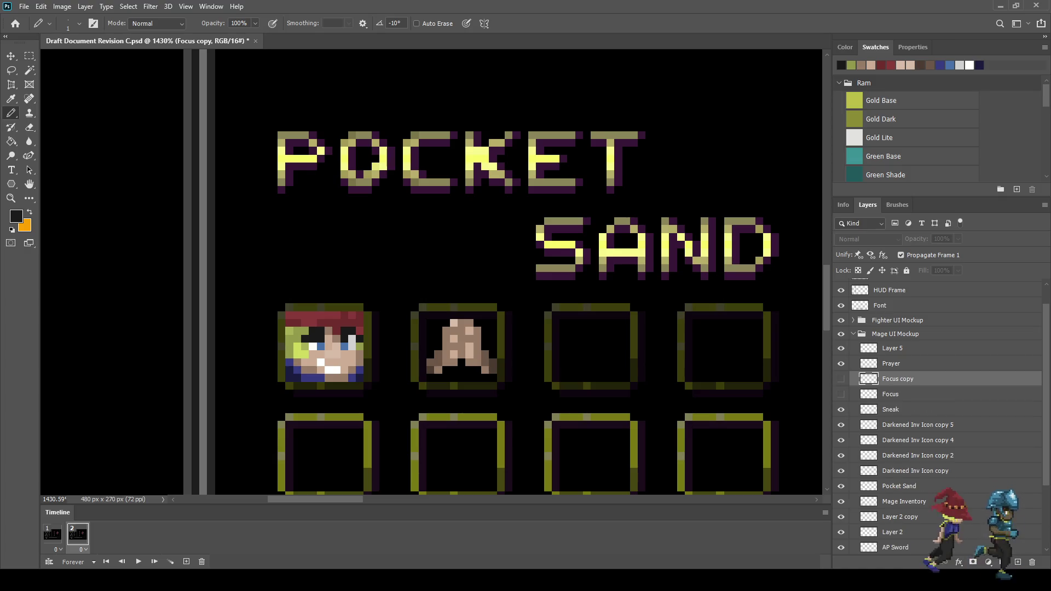
pyautogui.hotkey('ctrl', ',')
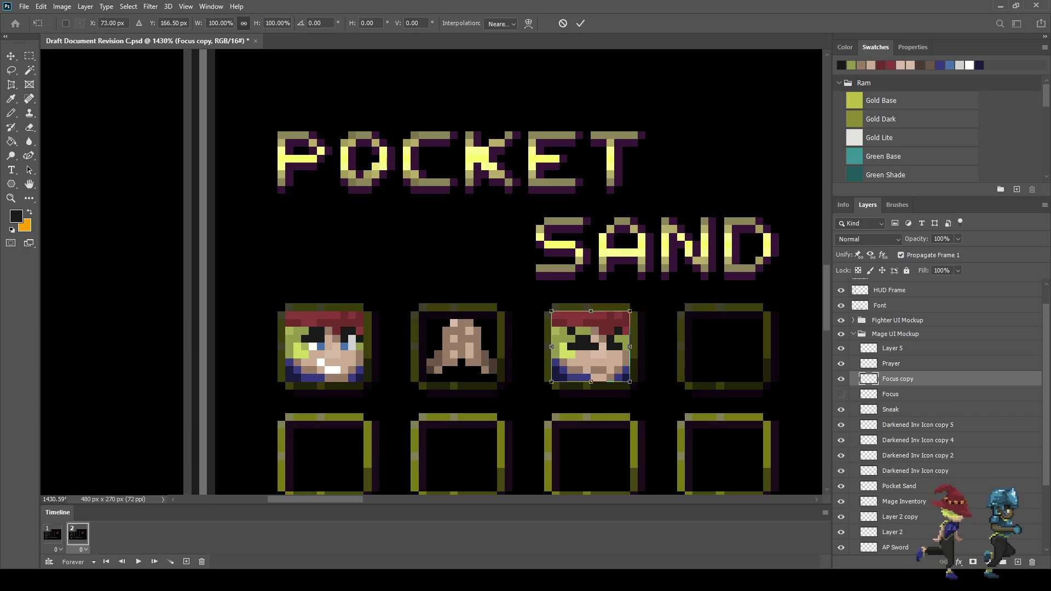
pyautogui.hotkey('ctrl', 'Down')
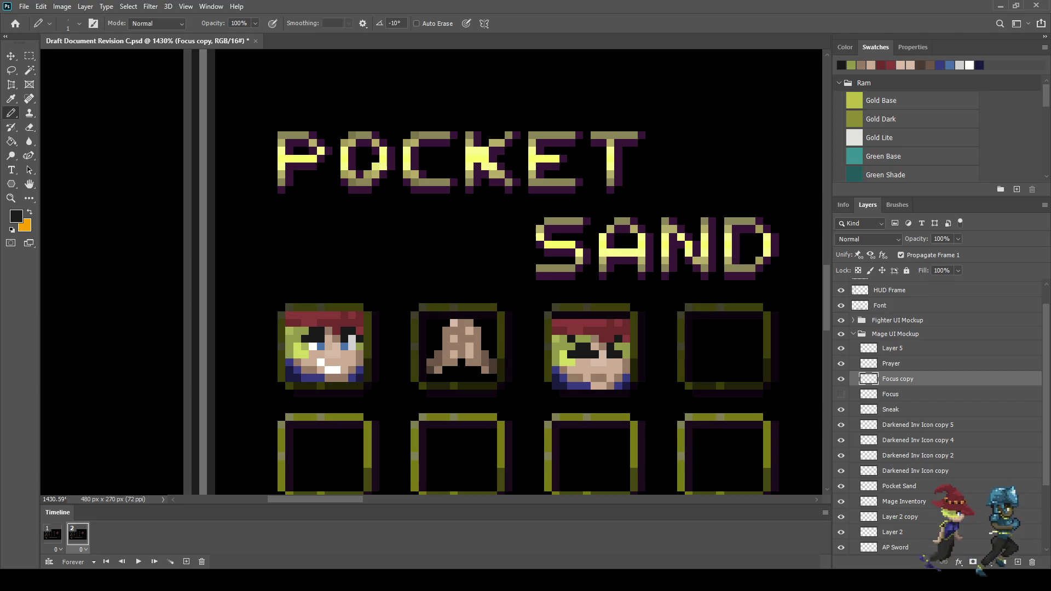
pyautogui.scroll(5, 616, 375)
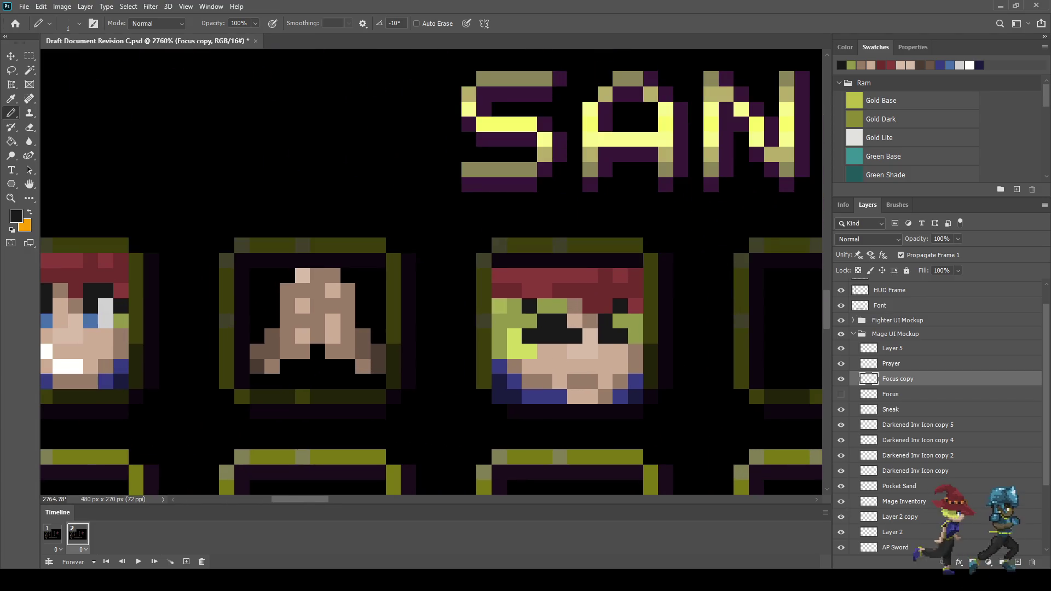
# Erase the portrait's bottom pixel row and paint a sampled red hair row across its top.
pyautogui.press('e')
pyautogui.moveTo(499, 396); pyautogui.dragTo(620, 396)
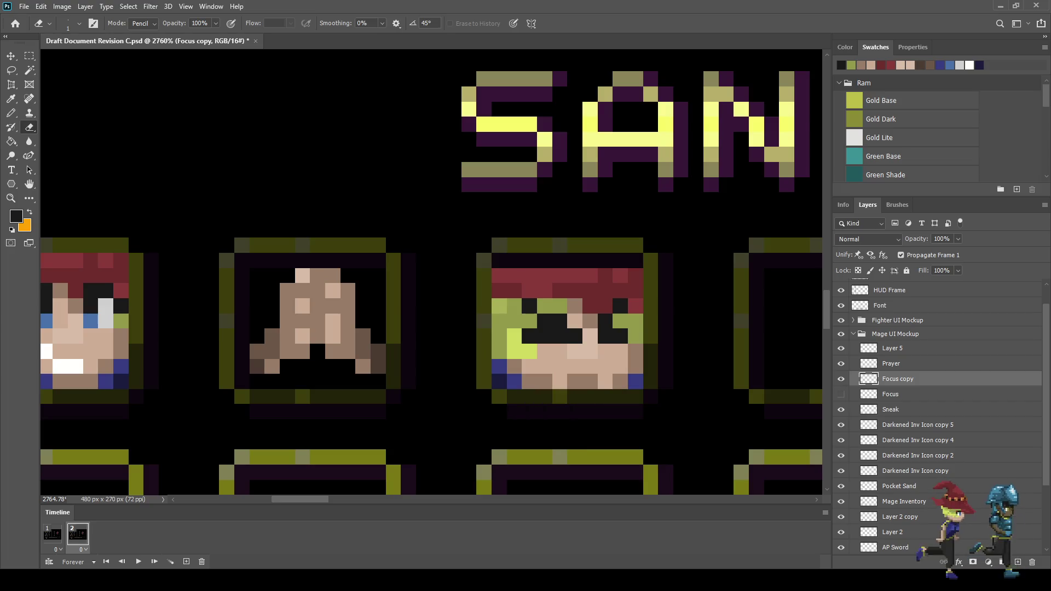
pyautogui.press('i')
pyautogui.click(547, 275)
pyautogui.press('b')
pyautogui.moveTo(499, 261); pyautogui.dragTo(636, 261)
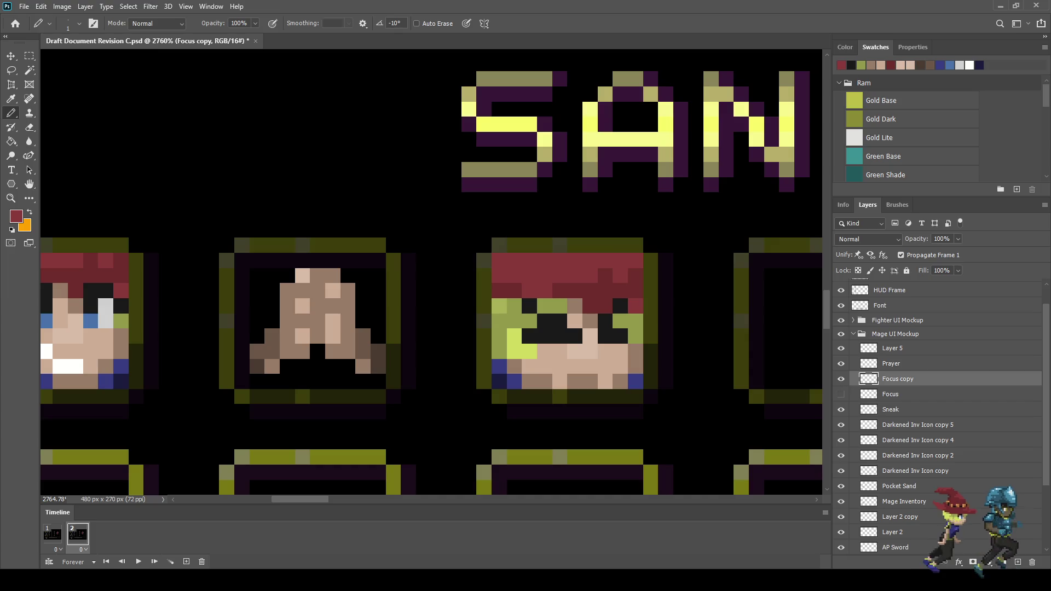
# Play the two-frame animation from frame 1, then stop it.
pyautogui.click(52, 534)
pyautogui.scroll(-10, 728, 402)
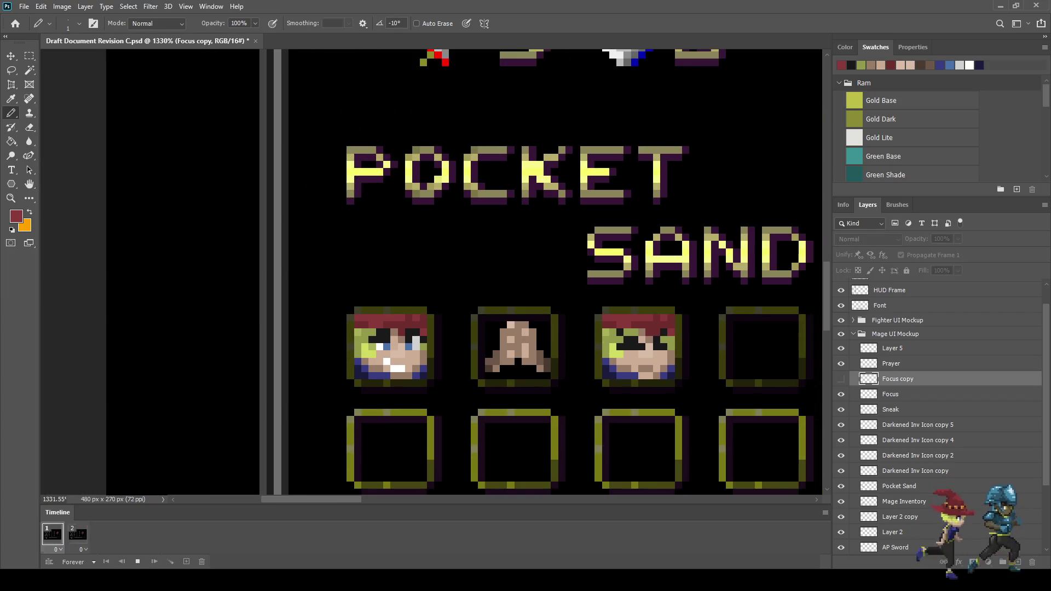
pyautogui.press('space')
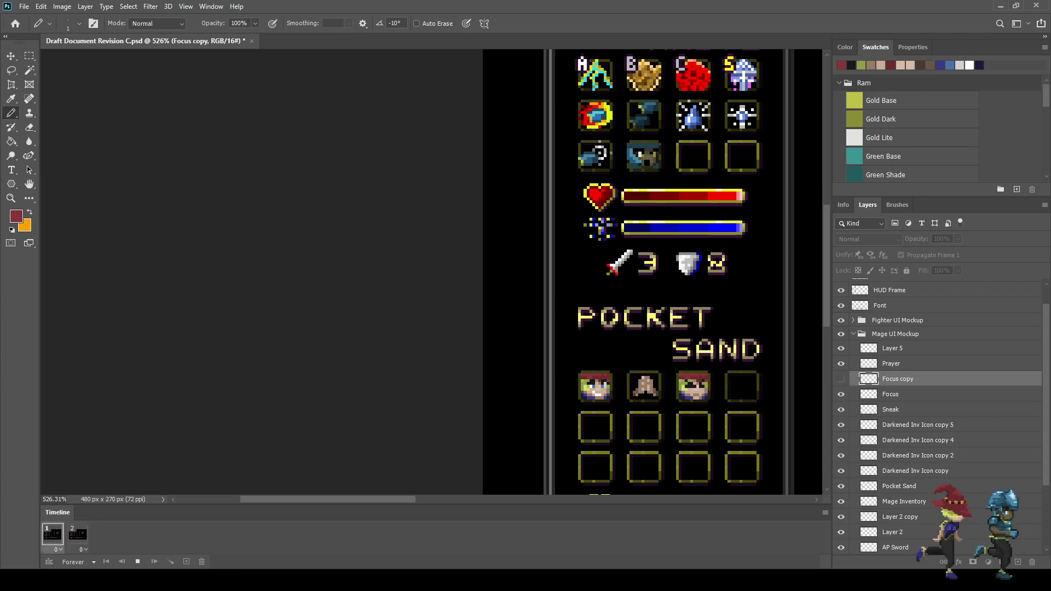
pyautogui.press('space')
pyautogui.scroll(5, 718, 394)
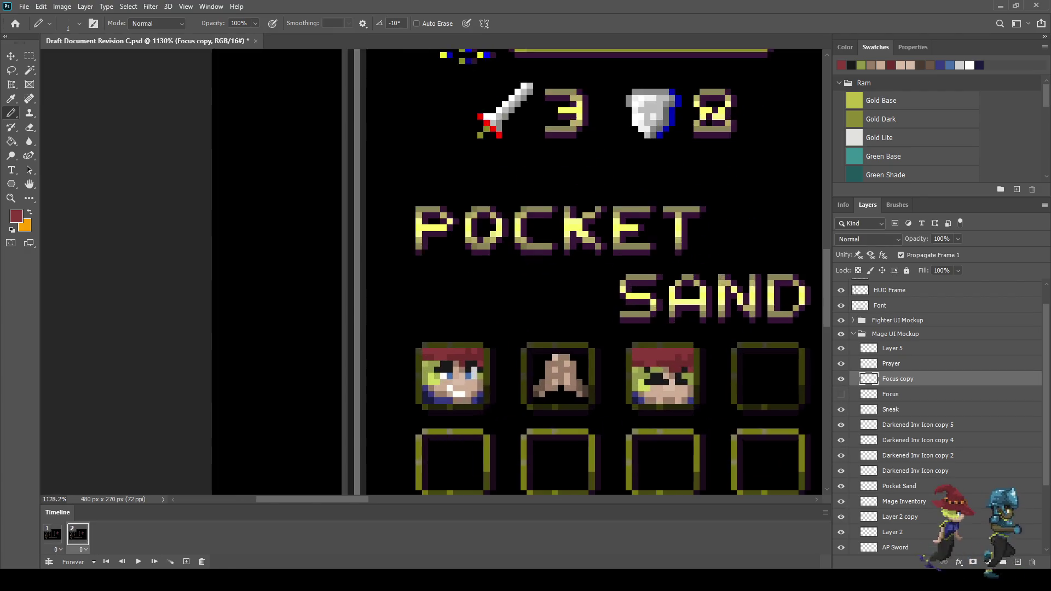
# Shift the third portrait one pixel left, erase its left column and add a blue collar pixel.
pyautogui.hotkey('ctrl', 'Left')
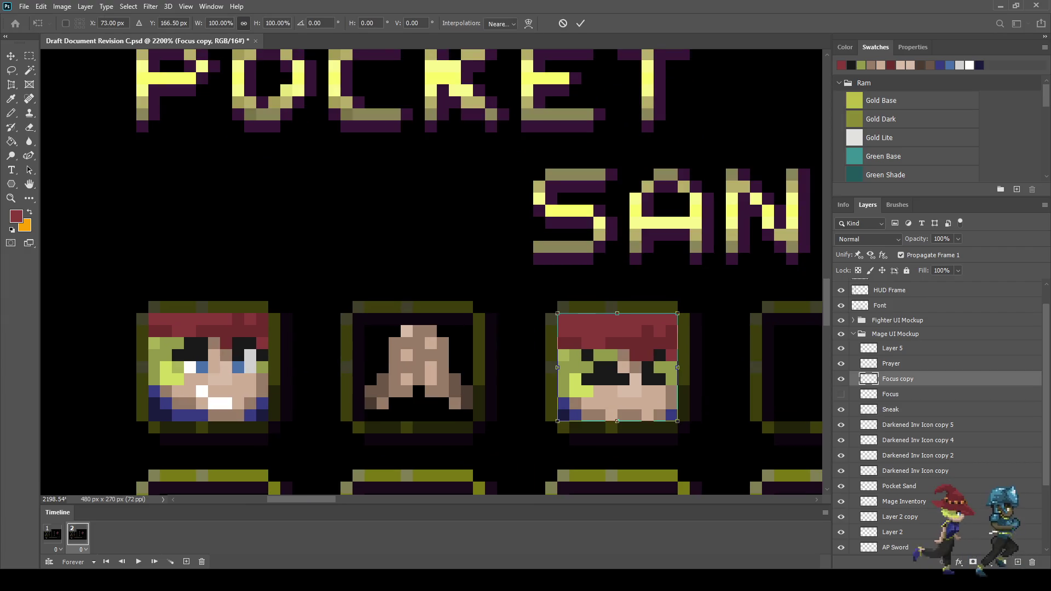
pyautogui.press('e')
pyautogui.moveTo(551, 319); pyautogui.dragTo(552, 415)
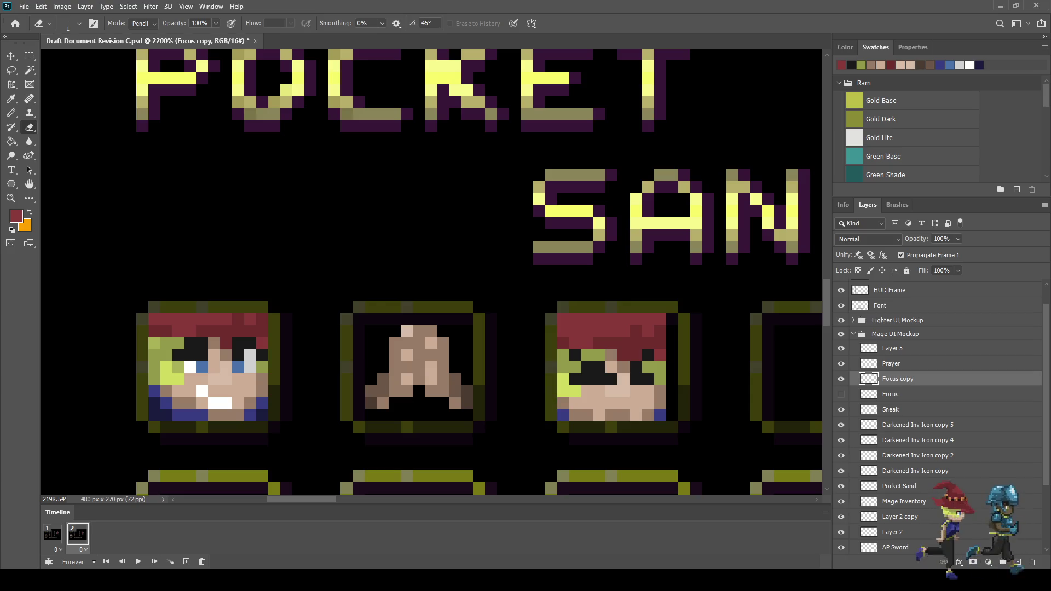
pyautogui.scroll(5, 700, 406)
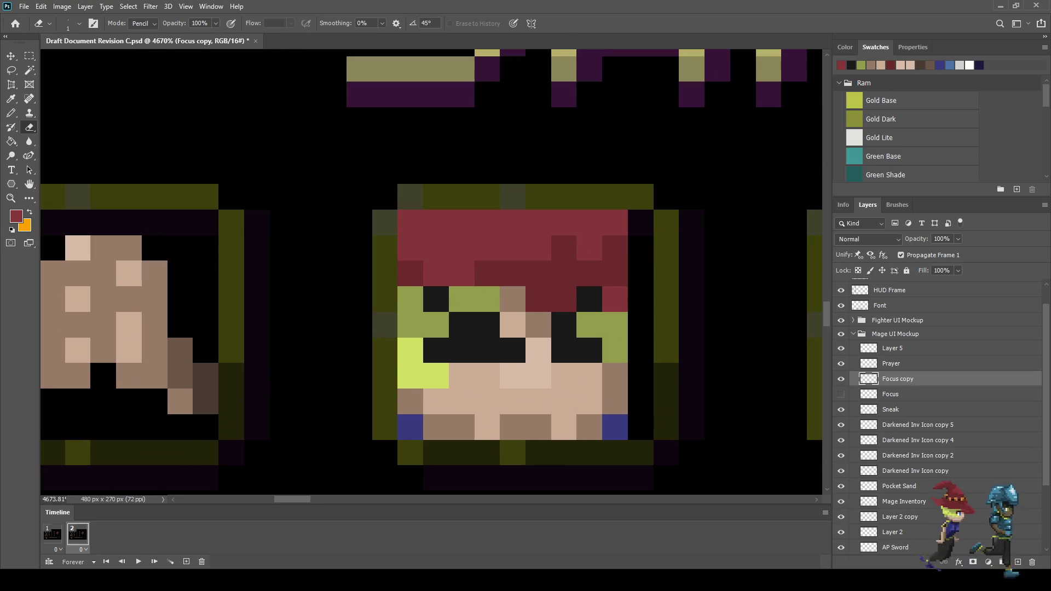
pyautogui.press('i')
pyautogui.click(614, 427)
pyautogui.press('b')
pyautogui.click(640, 427)
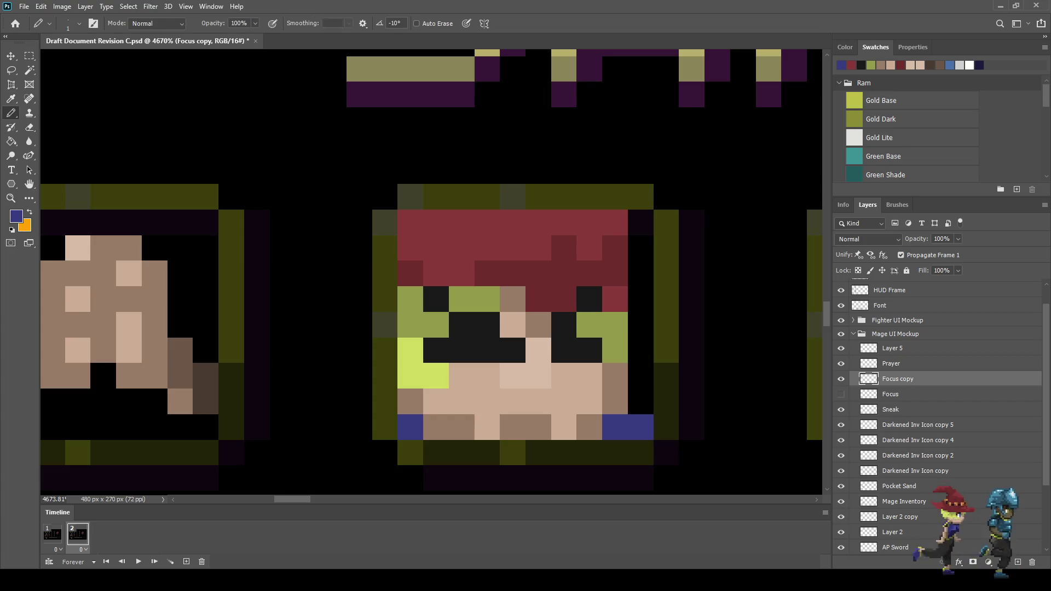
# Paint an olive-green column and dark red hair pixels along the portrait's right edge.
pyautogui.keyDown('alt'); pyautogui.click(602, 336); pyautogui.keyUp('alt')
pyautogui.moveTo(641, 402); pyautogui.dragTo(641, 324)
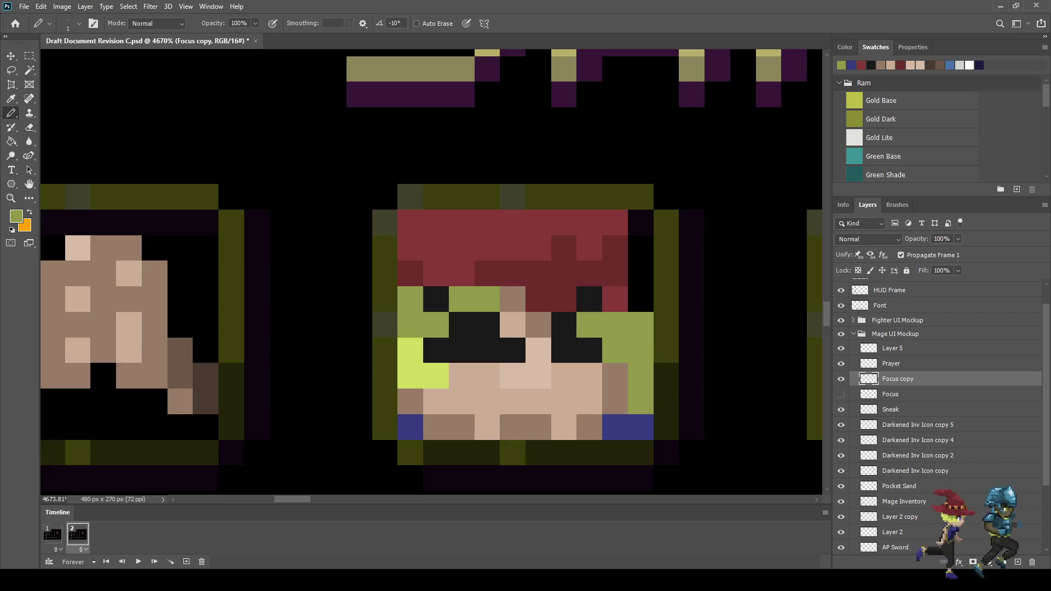
pyautogui.keyDown('alt'); pyautogui.click(614, 274); pyautogui.keyUp('alt')
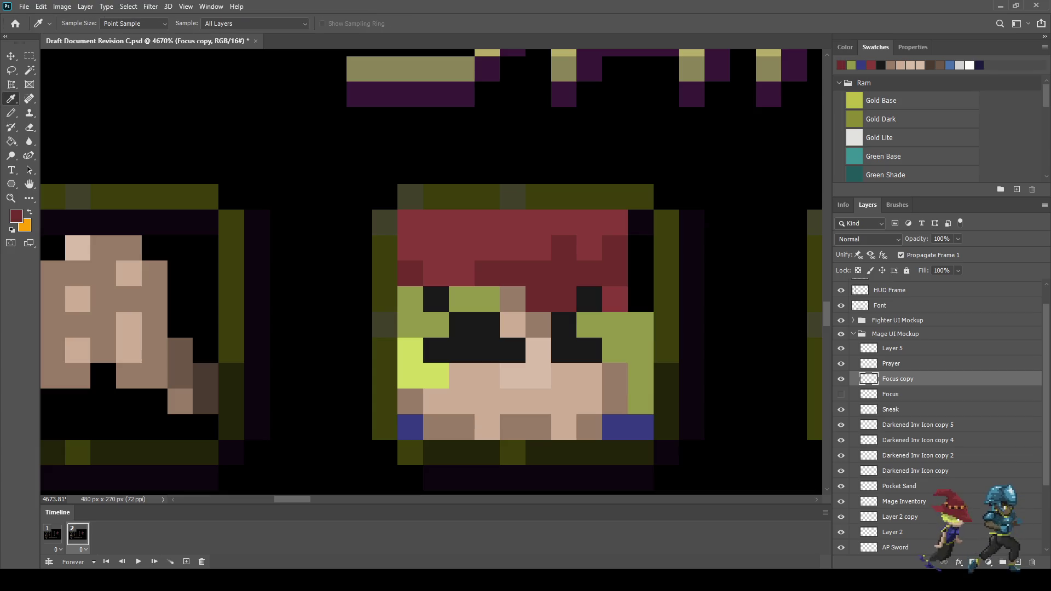
pyautogui.moveTo(641, 299); pyautogui.dragTo(640, 222)
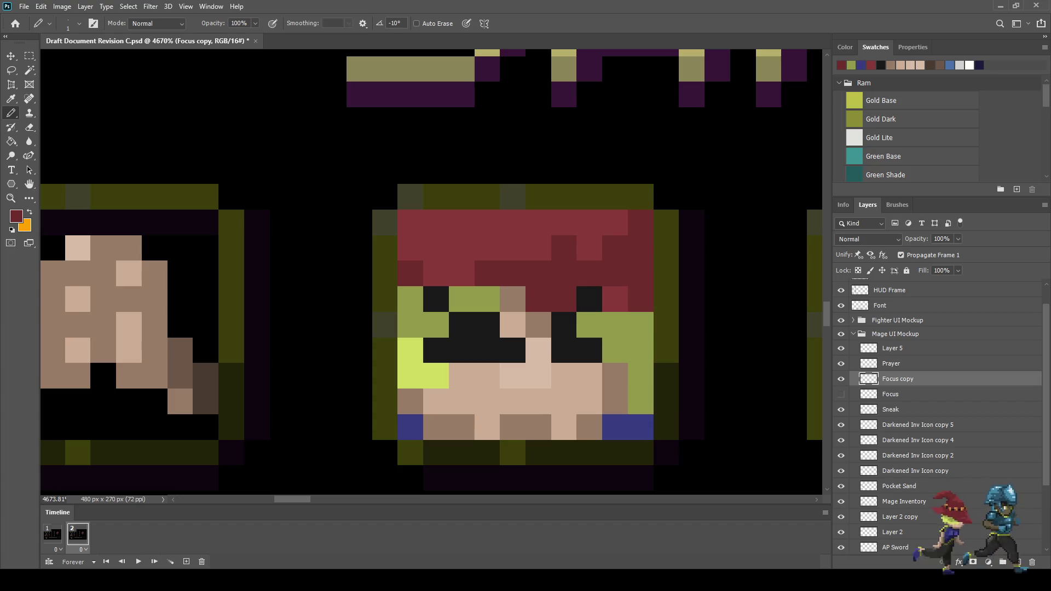
pyautogui.scroll(-10, 675, 317)
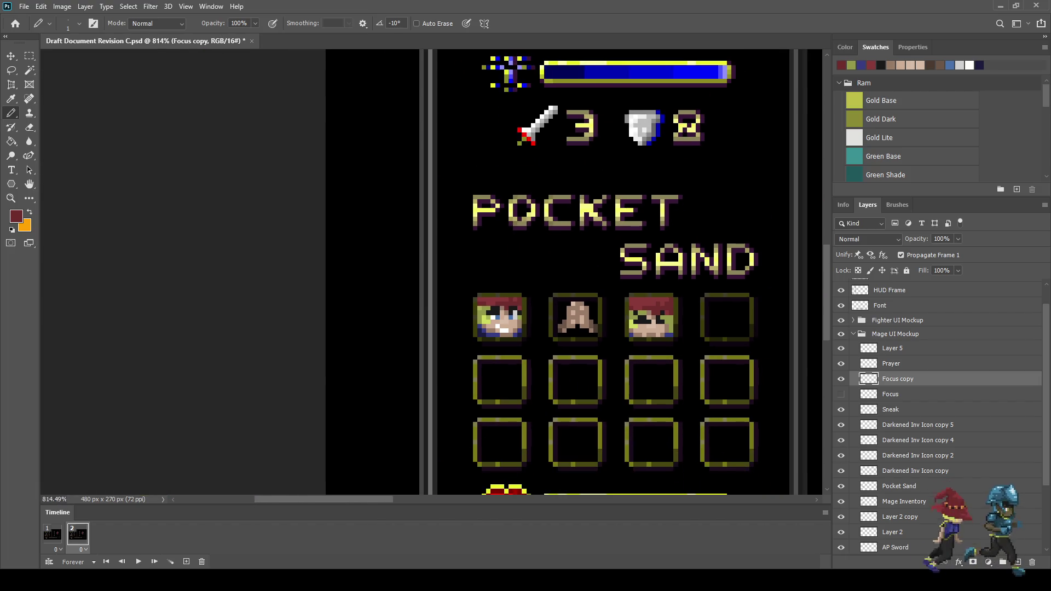
pyautogui.hotkey('ctrl', '1')
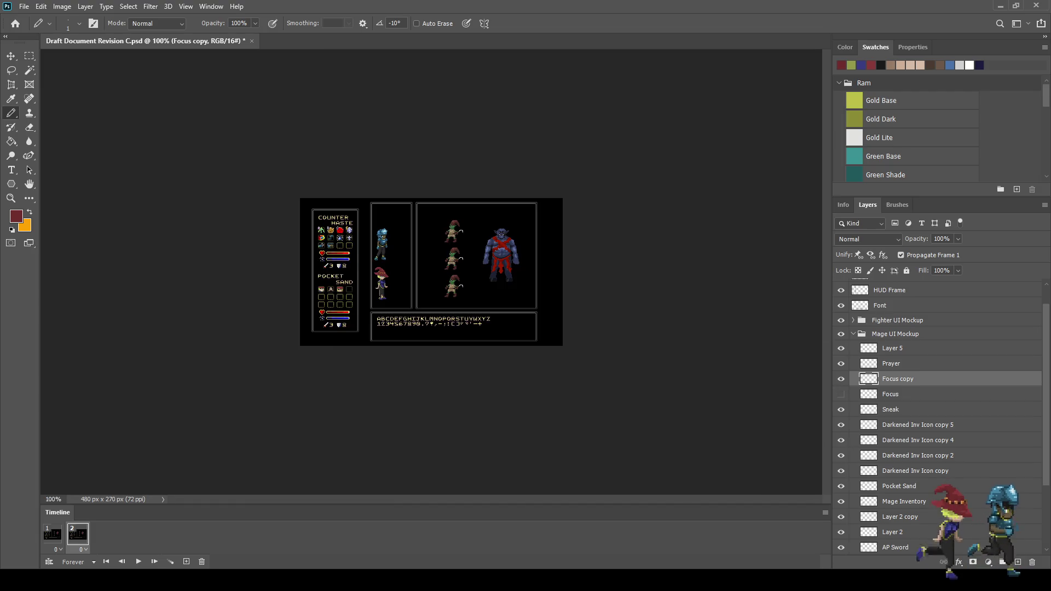
# Preview the animation at 300% zoom, then delete the Focus copy layer.
pyautogui.hotkey('ctrl', '+')
pyautogui.hotkey('ctrl', '+')
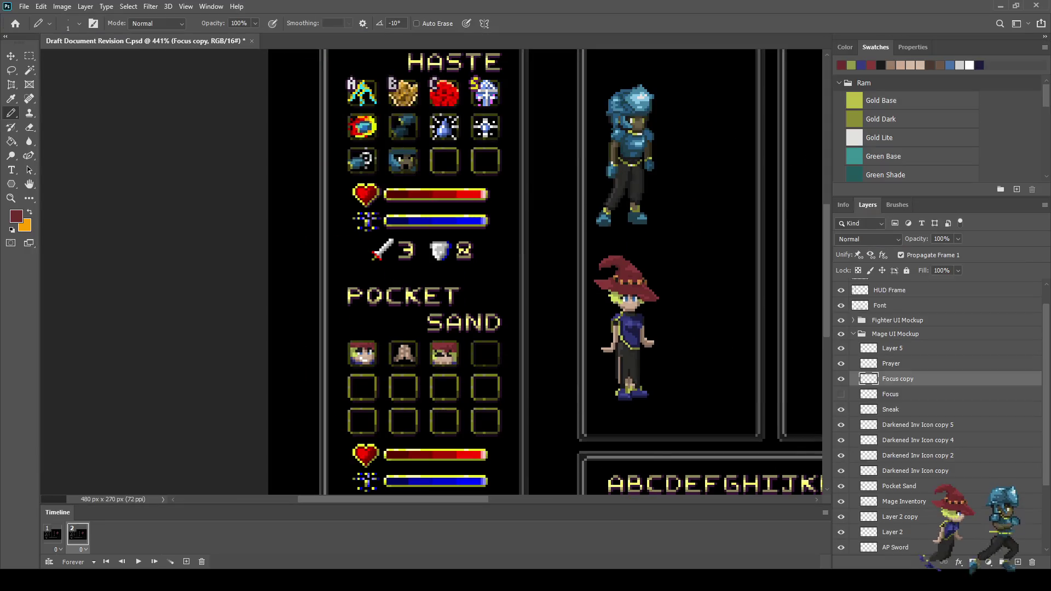
pyautogui.scroll(5, 450, 372)
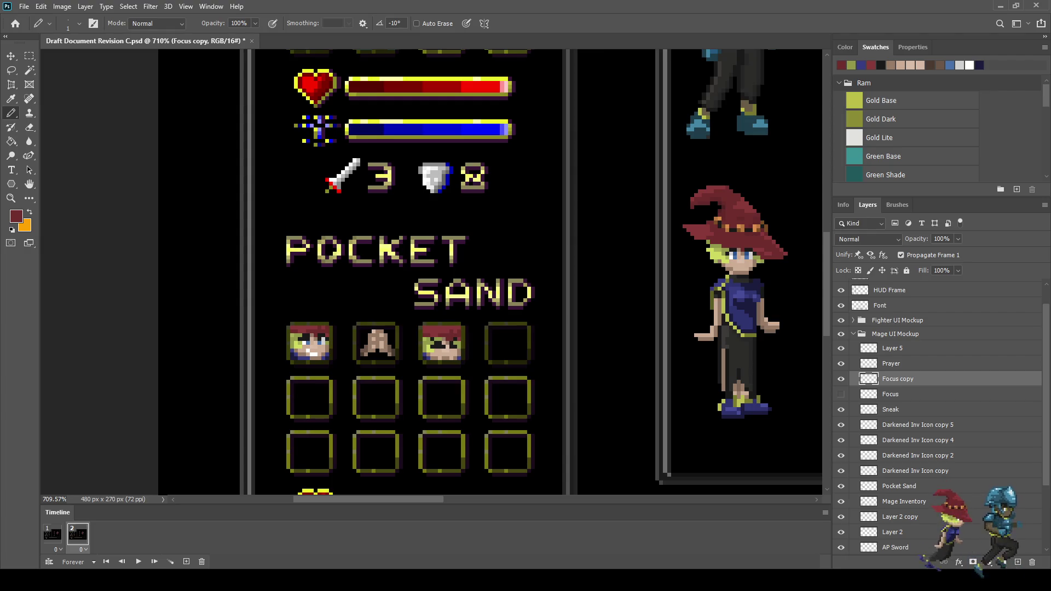
pyautogui.press('space')
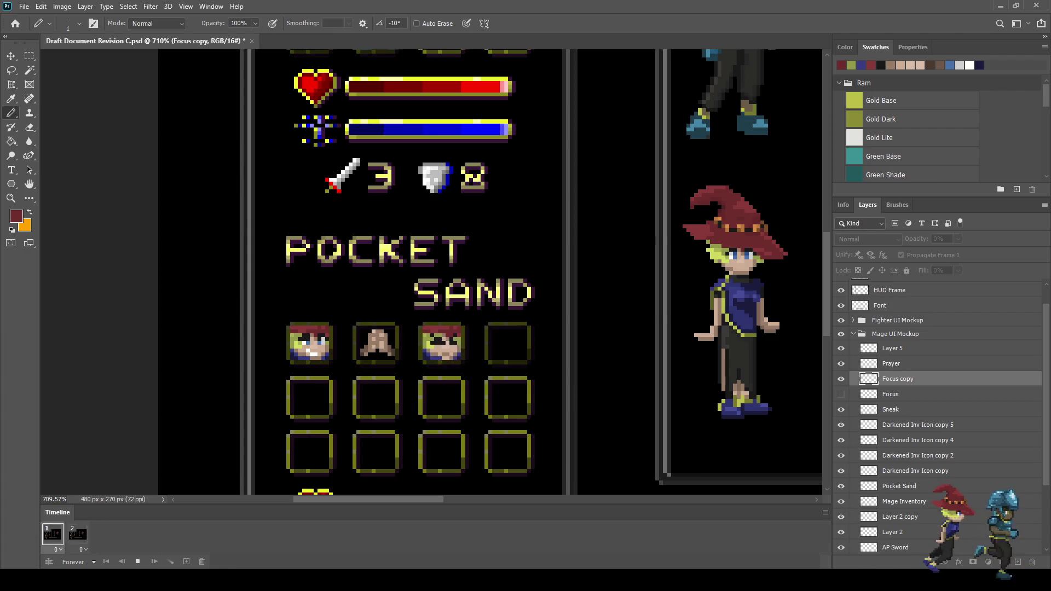
pyautogui.press('space')
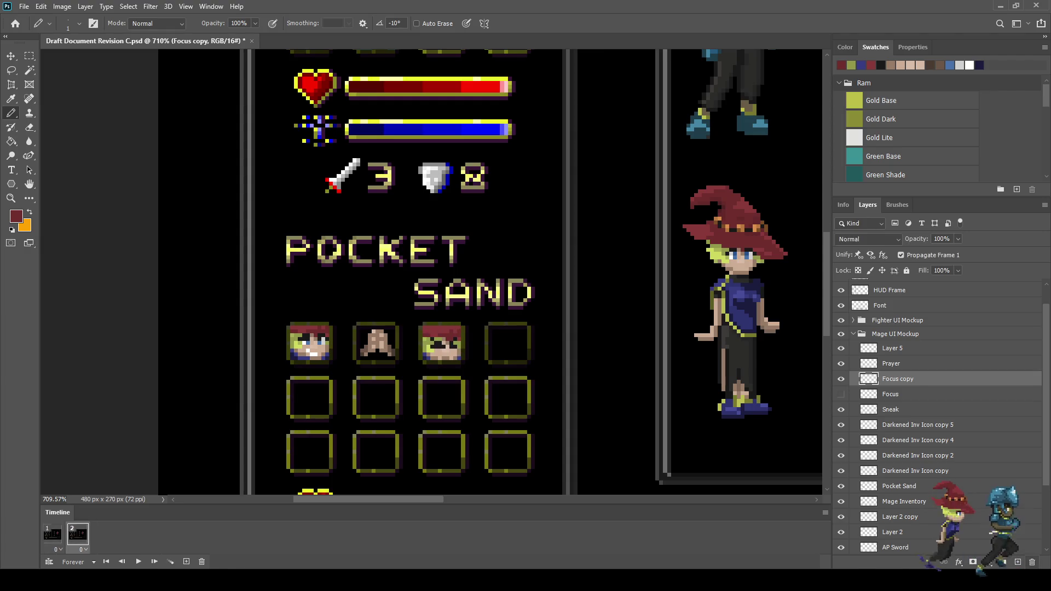
pyautogui.press('Delete')
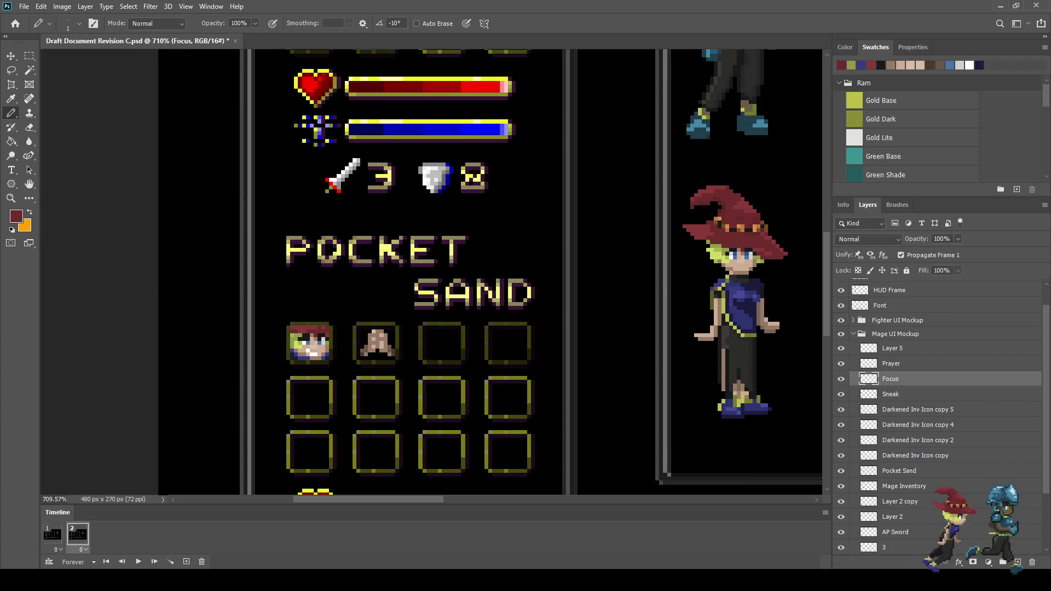
# Restore the hidden Focus layer, preview the animation, and return to frame 1.
pyautogui.hotkey('ctrl', 'z')
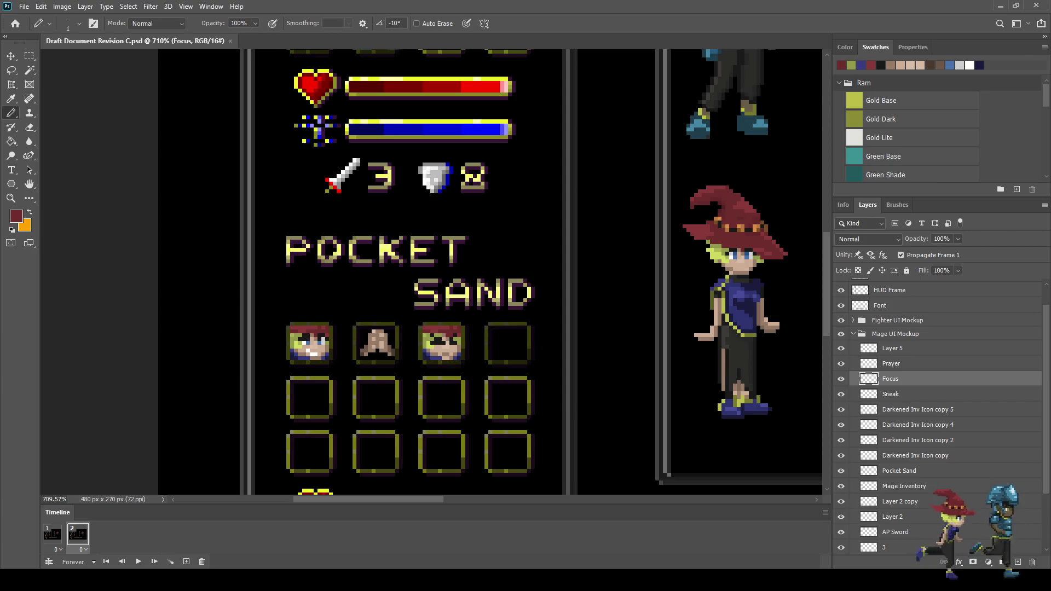
pyautogui.hotkey('ctrl', '1')
pyautogui.press('space')
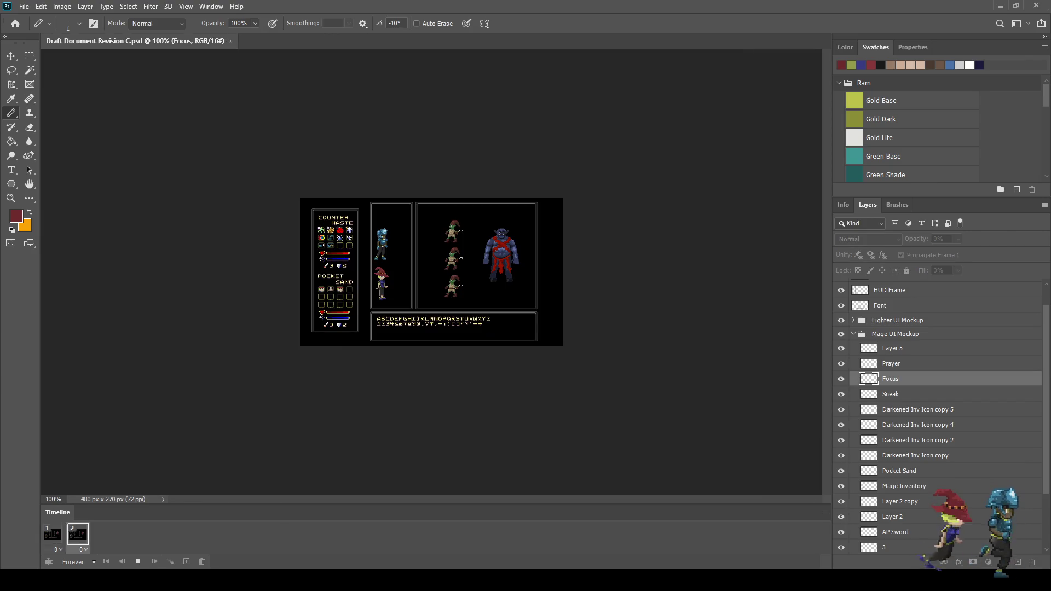
pyautogui.hotkey('ctrl', '+')
pyautogui.hotkey('ctrl', '+')
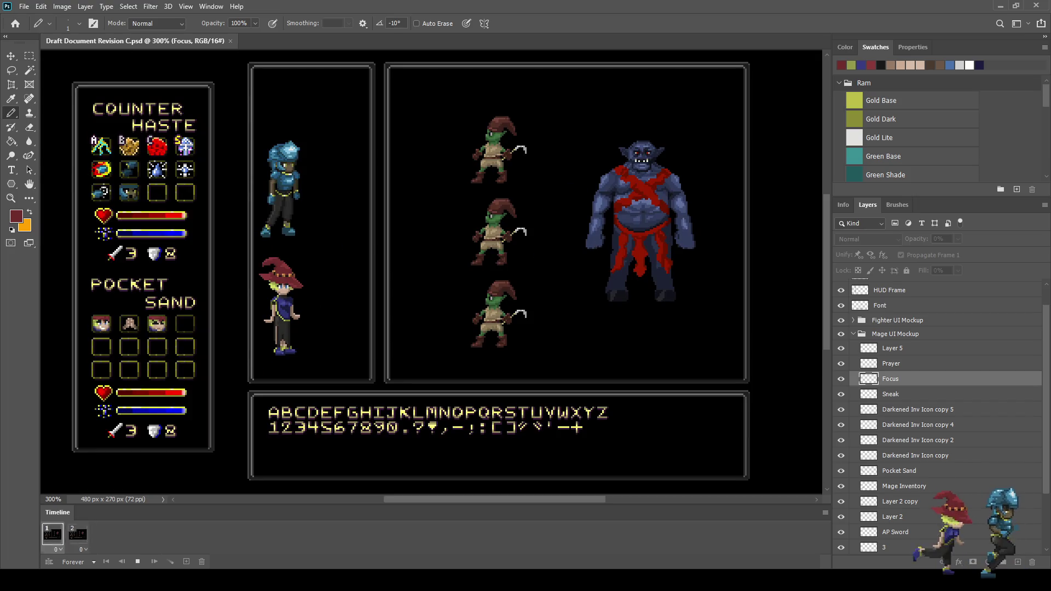
pyautogui.press('space')
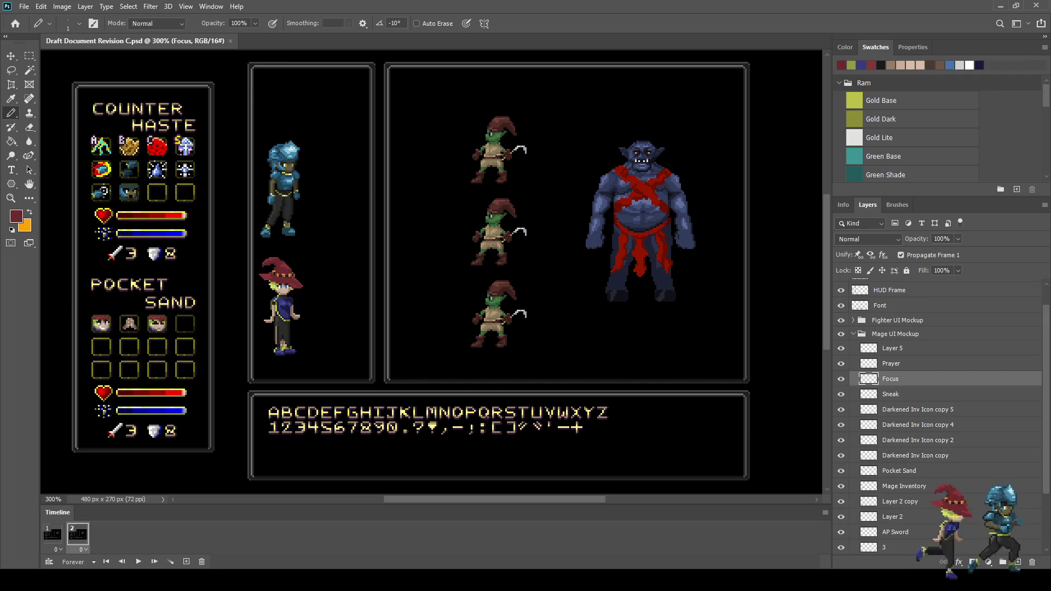
pyautogui.click(53, 534)
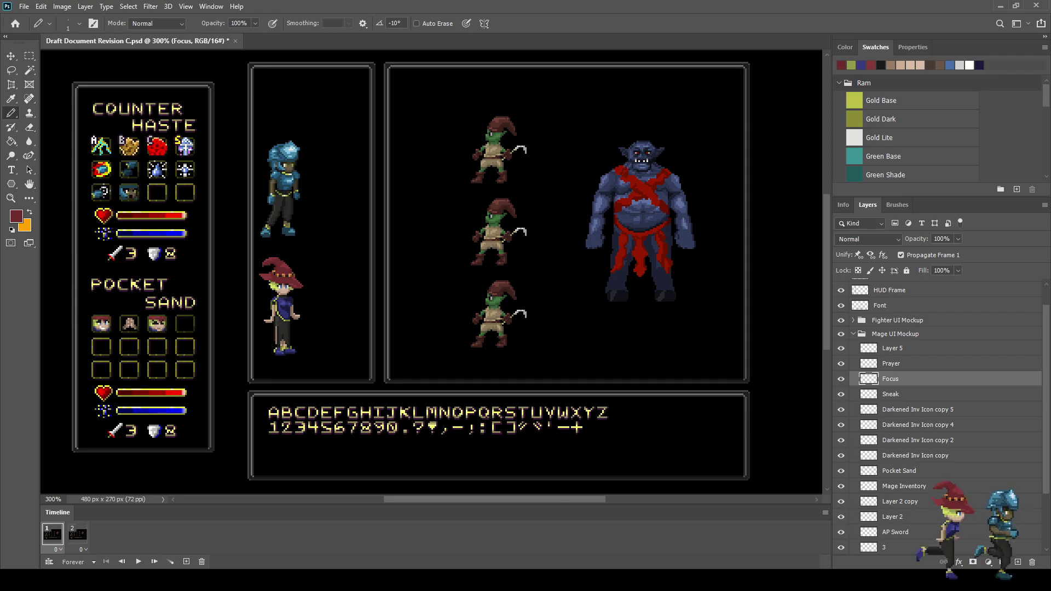
# Save the document and zoom in on the Pocket Sand icons.
pyautogui.keyDown('alt'); pyautogui.scroll(5, 129, 335); pyautogui.keyUp('alt')
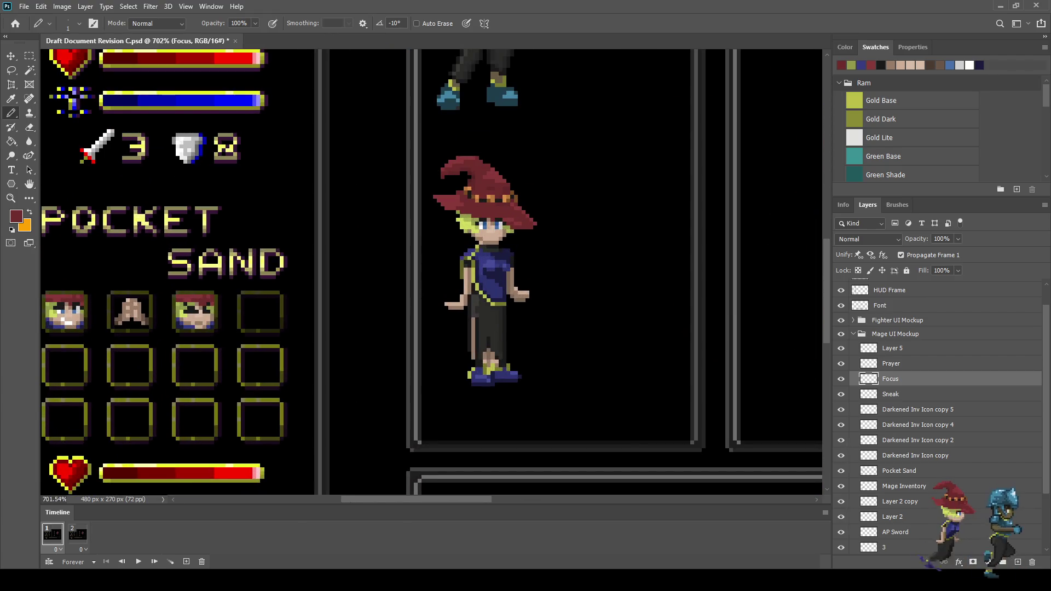
pyautogui.hotkey('ctrl', 's')
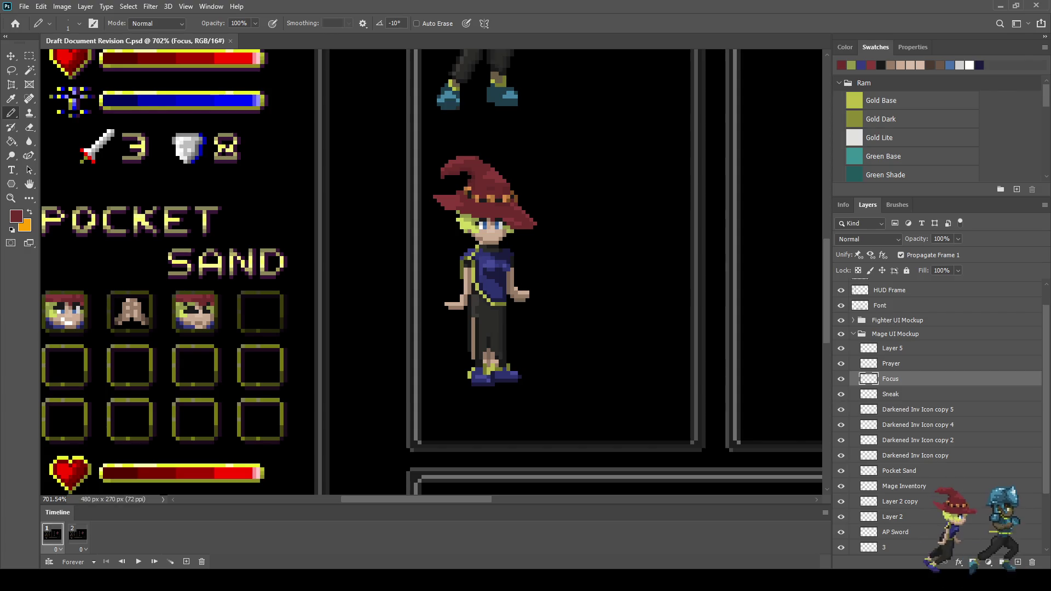
pyautogui.keyDown('alt'); pyautogui.scroll(3, 225, 388); pyautogui.keyUp('alt')
pyautogui.hscroll(-5, 427, 274)
# Try a lower Sneak layer opacity, undo it, and add a new empty layer above Sneak.
pyautogui.hotkey('alt', '[')
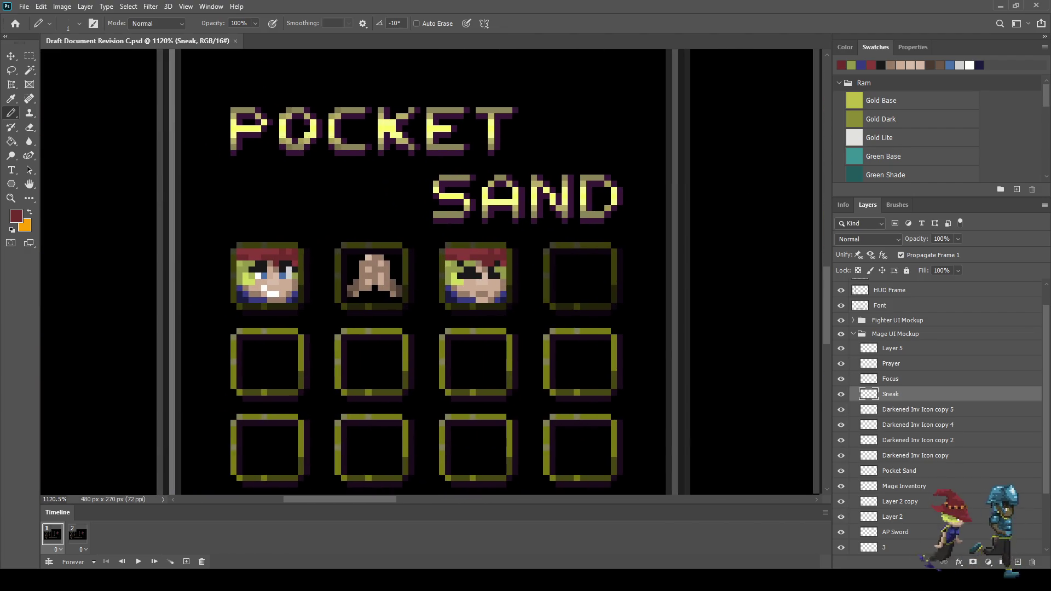
pyautogui.keyDown('alt'); pyautogui.scroll(3, 239, 287); pyautogui.keyUp('alt')
pyautogui.click(942, 239)
pyautogui.write('80')
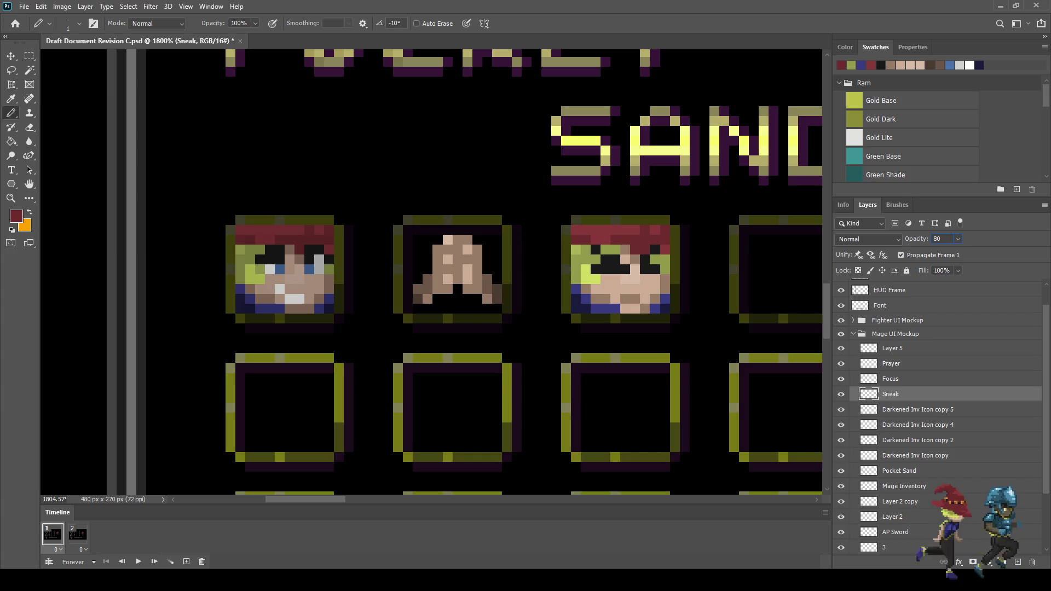
pyautogui.press('BackSpace')
pyautogui.write('0')
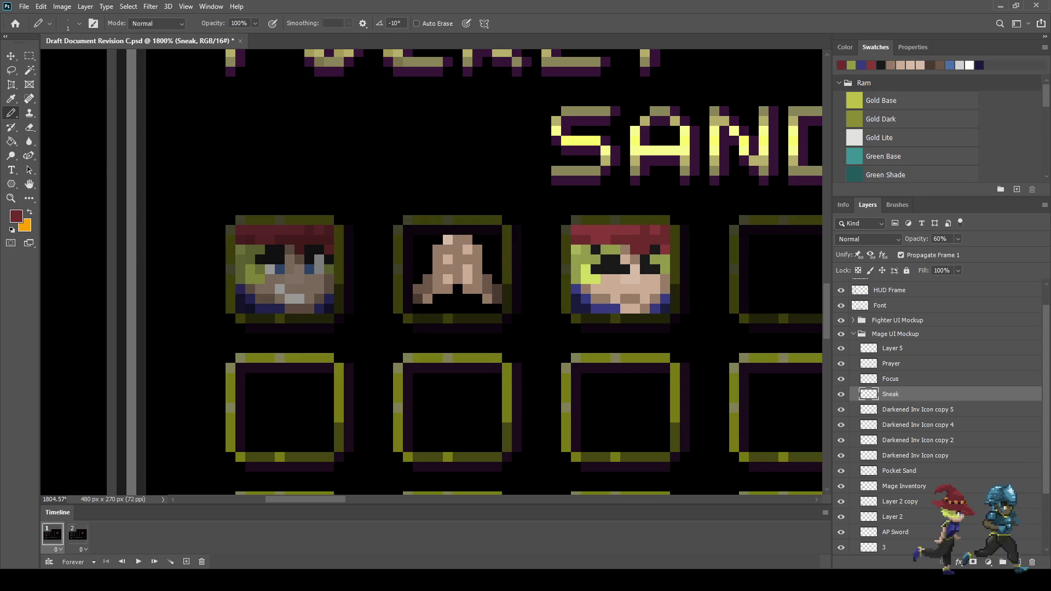
pyautogui.scroll(-5, 628, 312)
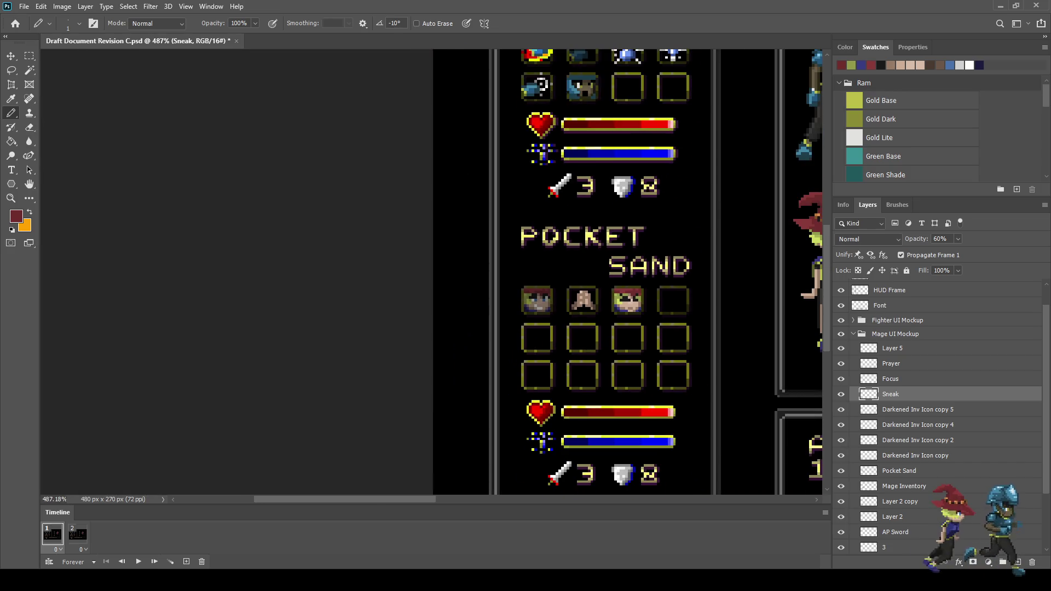
pyautogui.scroll(4, 612, 314)
pyautogui.hotkey('ctrl', 'z')
pyautogui.scroll(1, 620, 316)
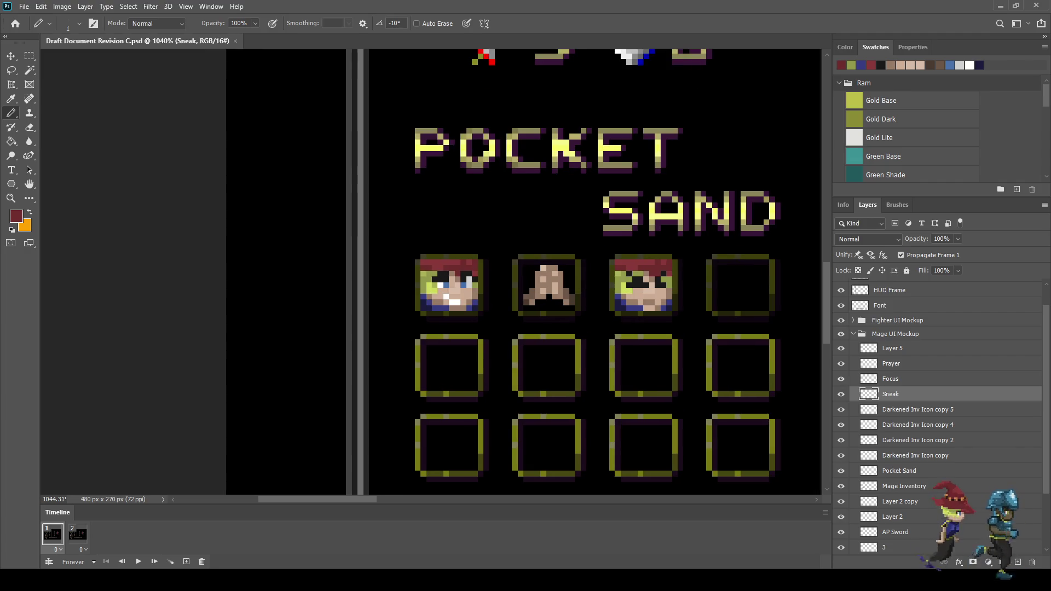
pyautogui.hotkey('ctrl', 'shift', 'alt', 'n')
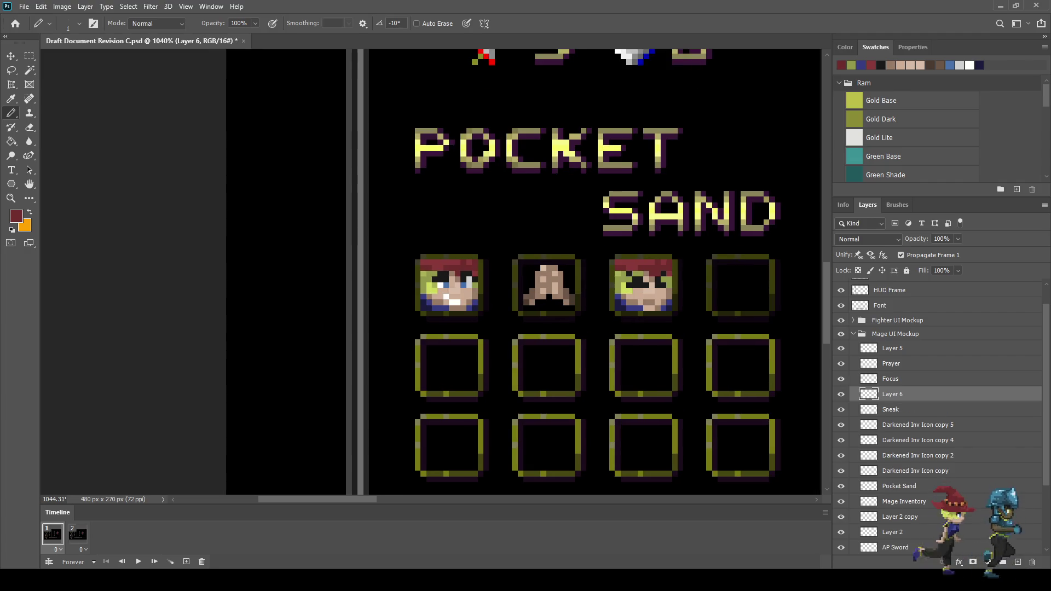
# On Layer 6, paint the hat pixels atop the first face black.
pyautogui.scroll(3, 134, 263)
pyautogui.press('i')
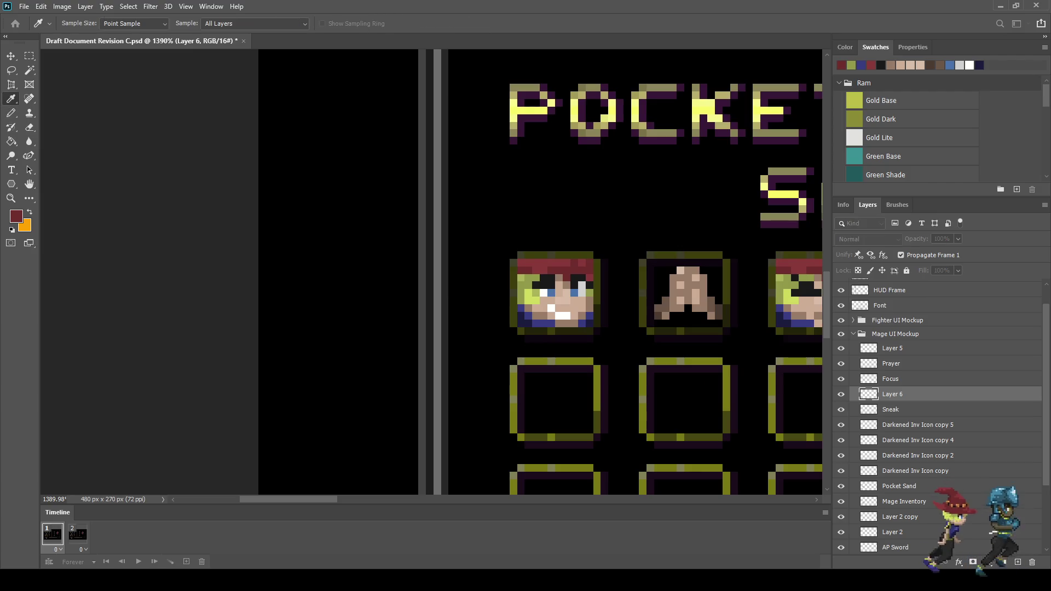
pyautogui.press('b')
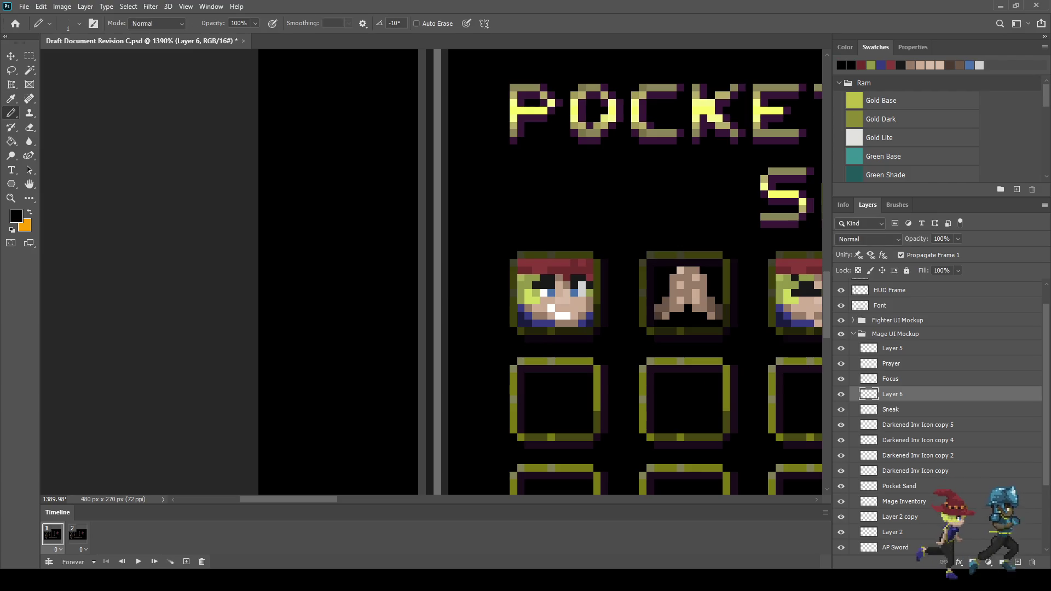
pyautogui.scroll(3, 596, 295)
pyautogui.moveTo(583, 234)
pyautogui.mouseDown()
pyautogui.moveTo(465, 233)
pyautogui.moveTo(451, 249)
pyautogui.moveTo(585, 248)
pyautogui.mouseUp()
# At 75% pencil opacity, darken the hair row across the face top.
pyautogui.press('Return')
pyautogui.write('57')
pyautogui.press('Return')
pyautogui.press('Return')
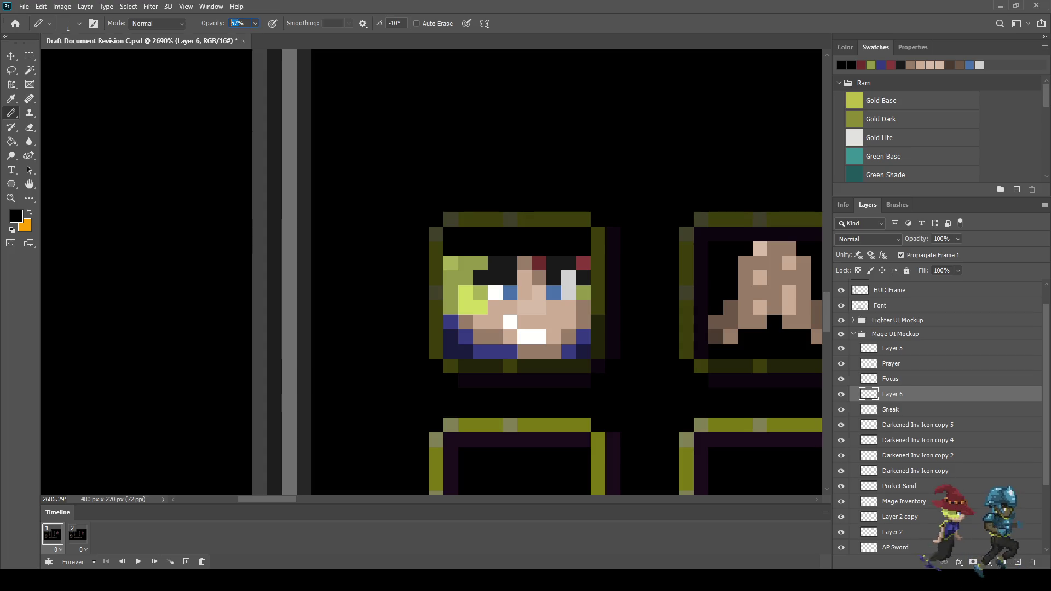
pyautogui.write('75')
pyautogui.press('Return')
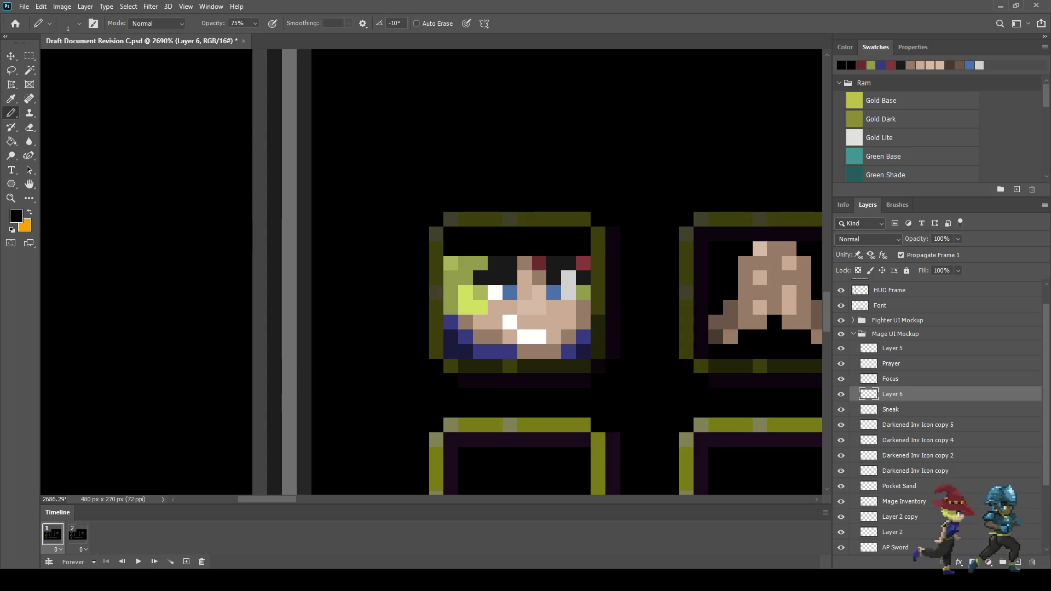
pyautogui.moveTo(451, 263)
pyautogui.mouseDown()
pyautogui.moveTo(584, 263)
pyautogui.moveTo(568, 278)
pyautogui.moveTo(446, 278)
pyautogui.mouseUp()
pyautogui.press('Return')
# Add a 50% dark row across the face and a faint 25% row below it.
pyautogui.write('5')
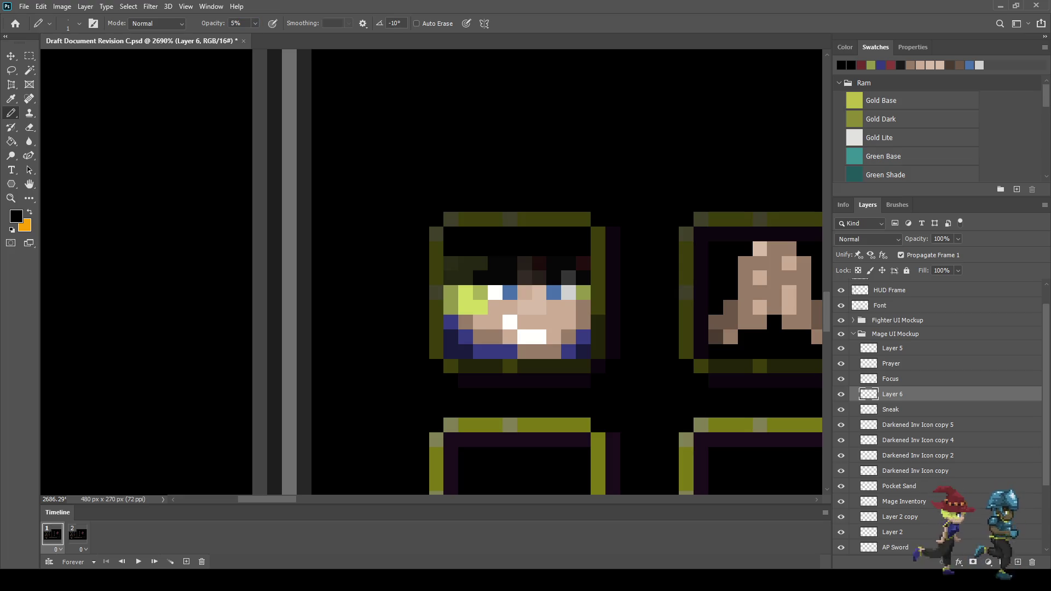
pyautogui.press('Return')
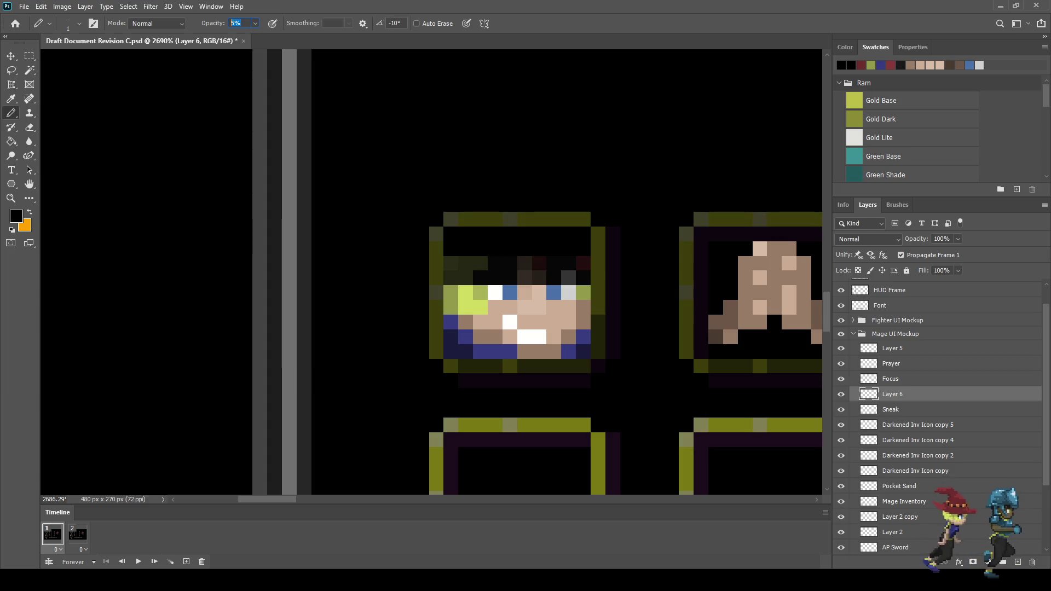
pyautogui.write('50')
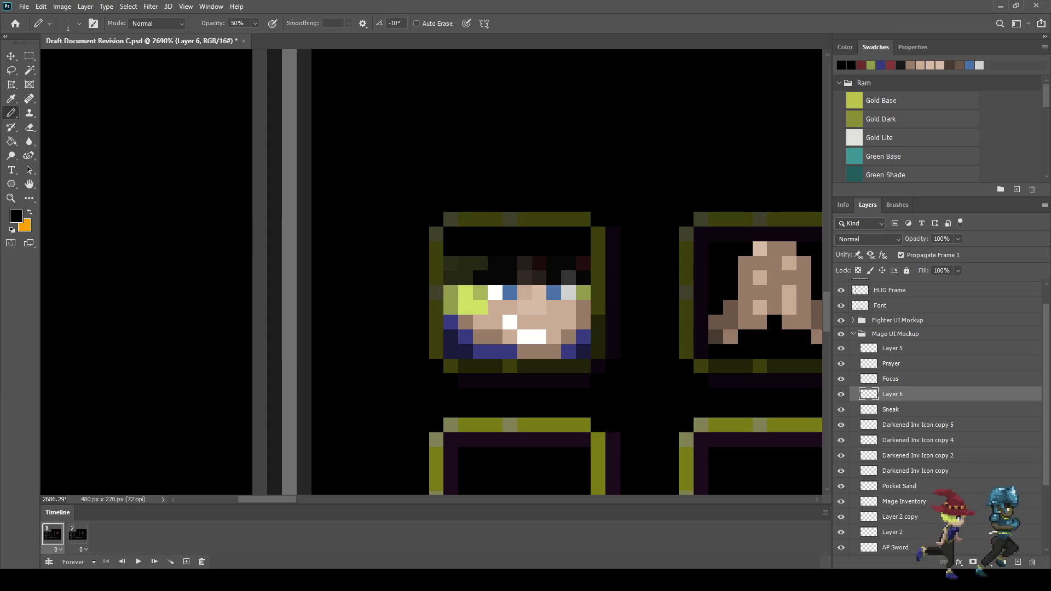
pyautogui.moveTo(451, 292)
pyautogui.mouseDown()
pyautogui.moveTo(570, 293)
pyautogui.moveTo(583, 307)
pyautogui.moveTo(451, 307)
pyautogui.mouseUp()
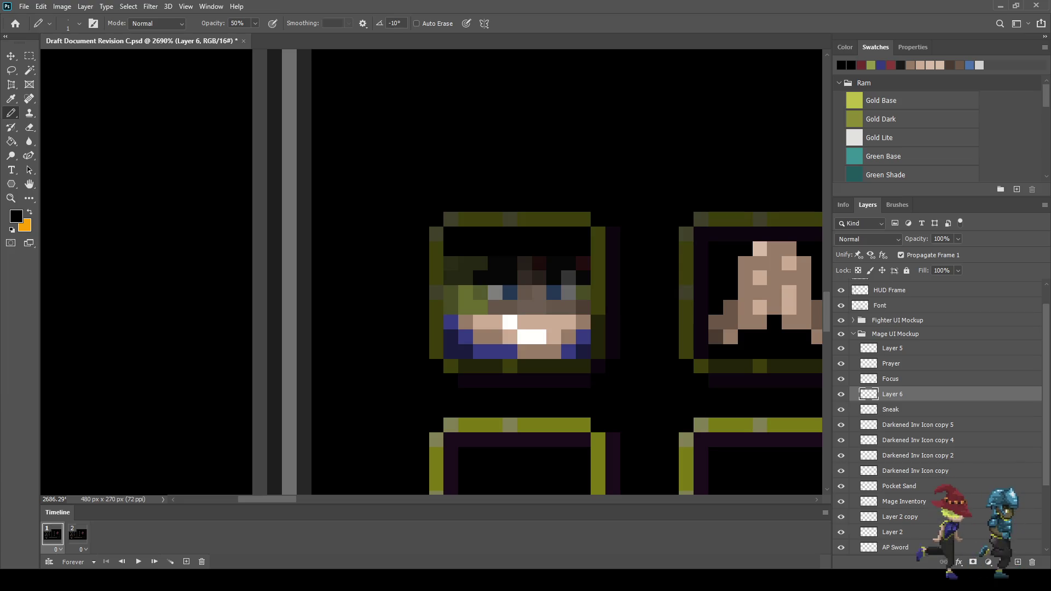
pyautogui.press('Return')
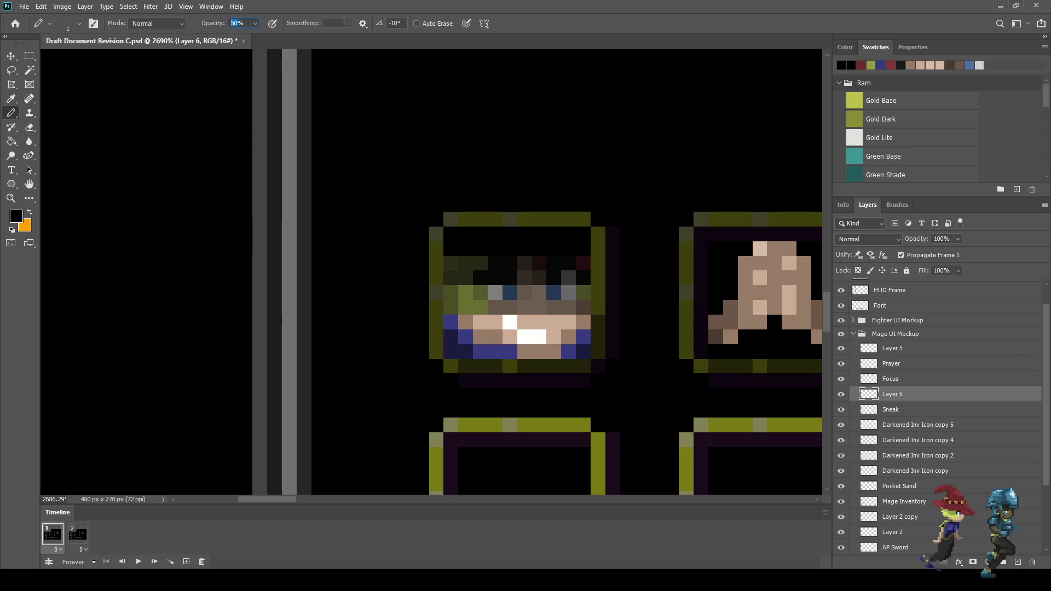
pyautogui.write('25')
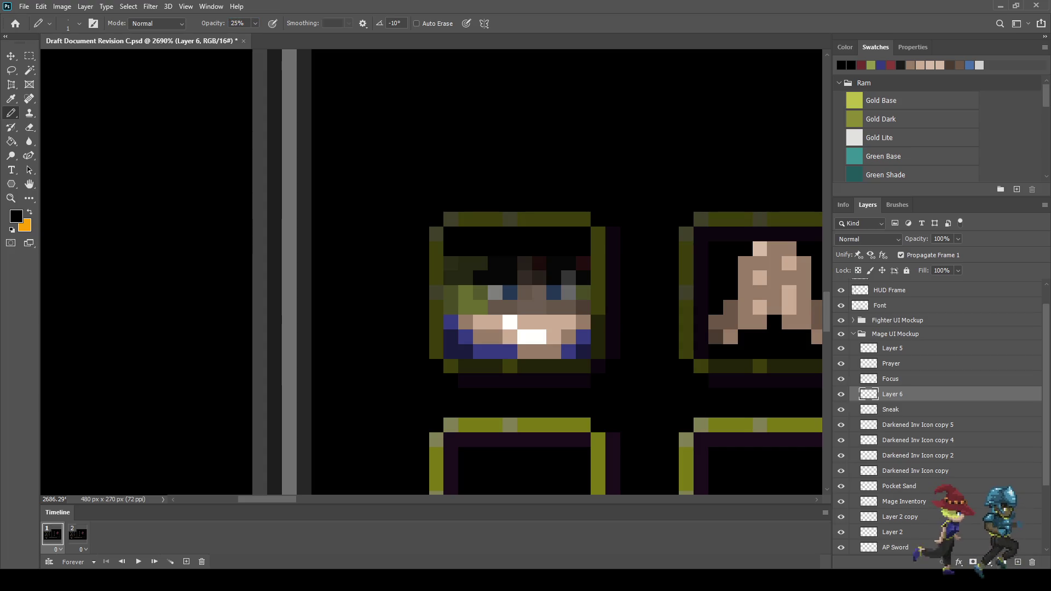
pyautogui.moveTo(450, 322); pyautogui.dragTo(583, 322)
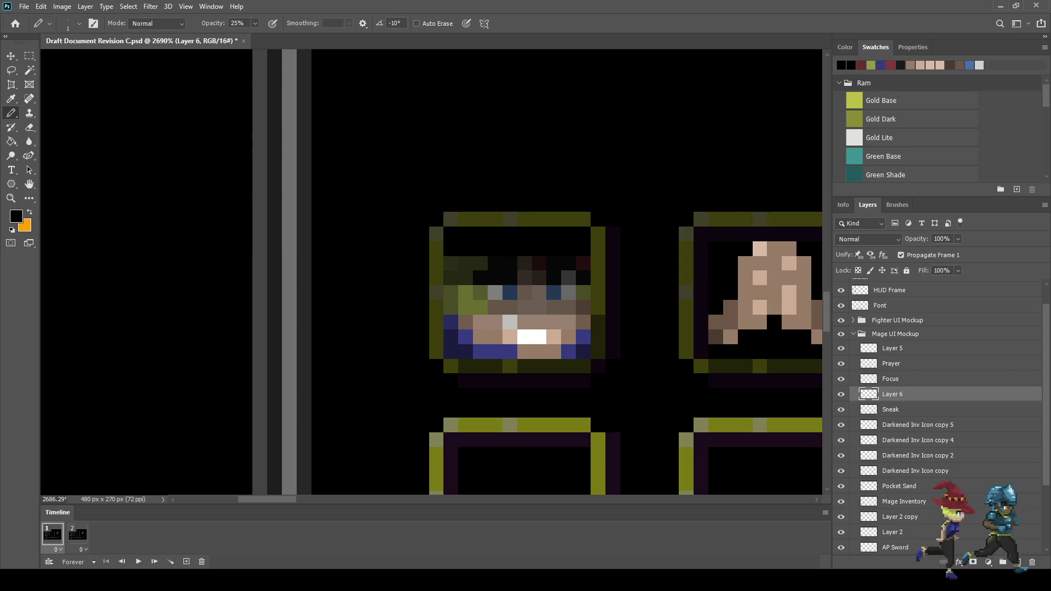
# Set Layer 6's opacity to 50%, then to 75%.
pyautogui.click(942, 239)
pyautogui.write('50')
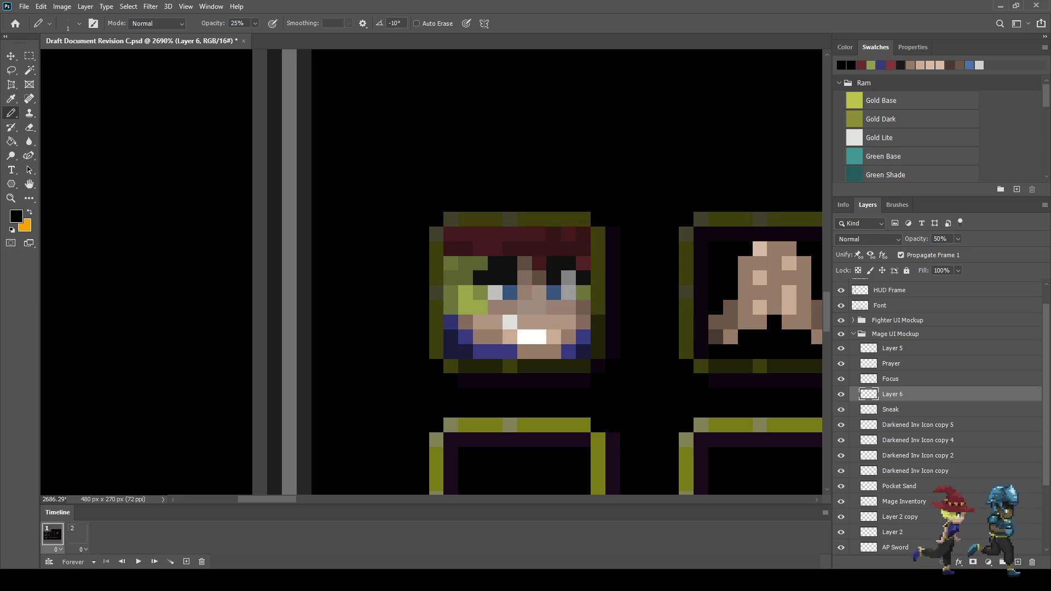
pyautogui.scroll(-5, 616, 274)
pyautogui.scroll(3, 780, 294)
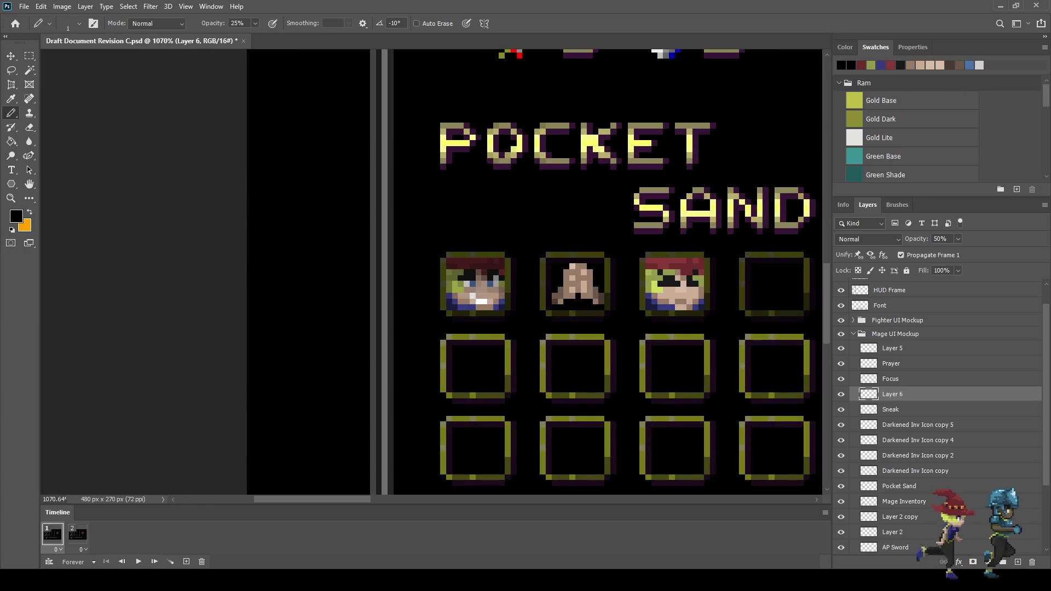
pyautogui.click(940, 239)
pyautogui.write('75')
pyautogui.press('Return')
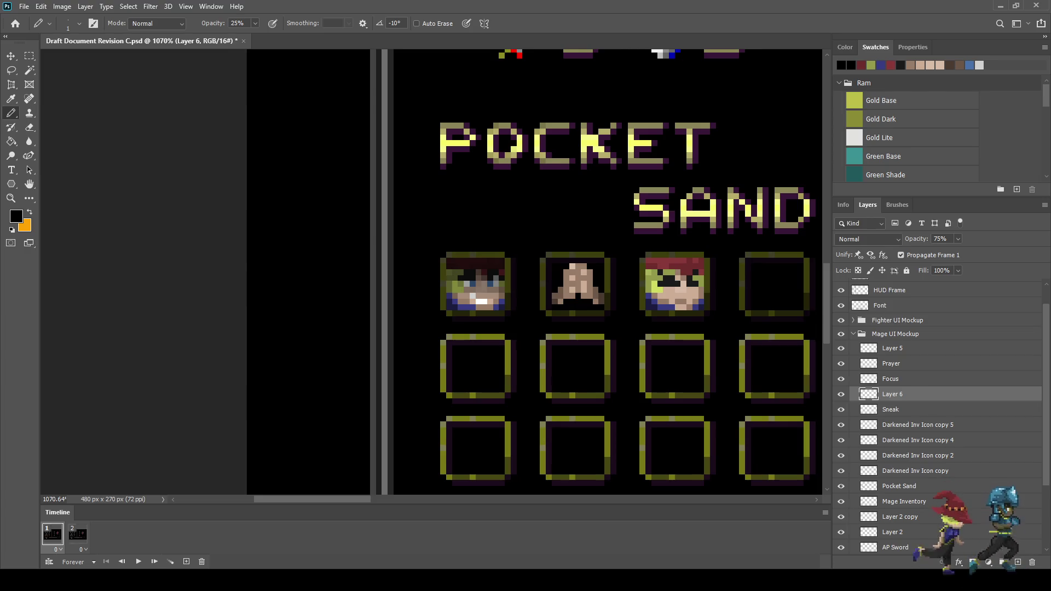
# Draw one more faint dark pencil row on the face.
pyautogui.scroll(5, 484, 323)
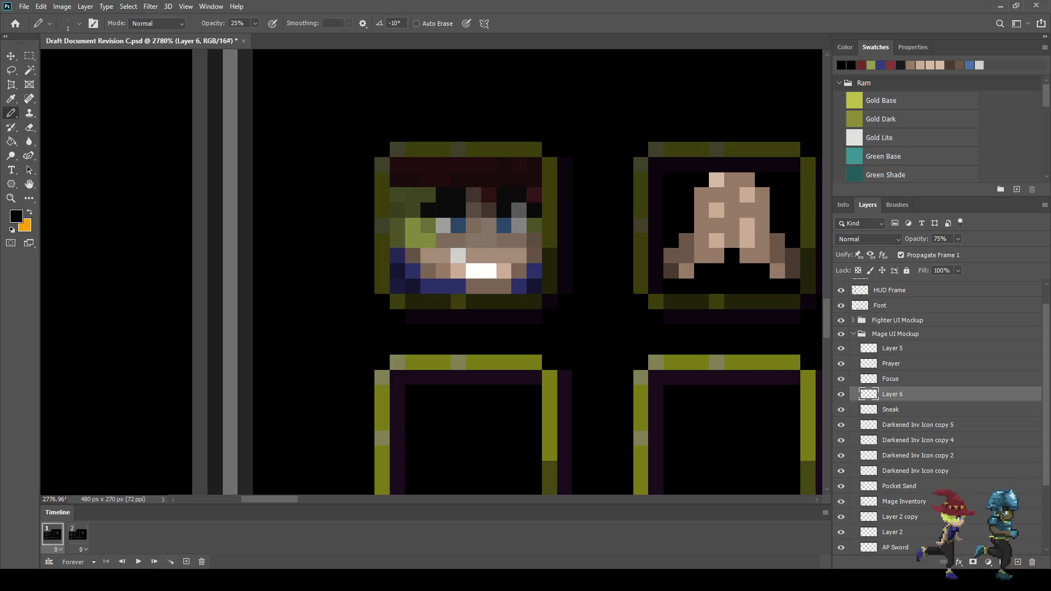
pyautogui.moveTo(505, 226)
pyautogui.mouseDown()
pyautogui.moveTo(458, 225)
pyautogui.moveTo(427, 241)
pyautogui.moveTo(520, 241)
pyautogui.moveTo(481, 256)
pyautogui.moveTo(504, 256)
pyautogui.mouseUp()
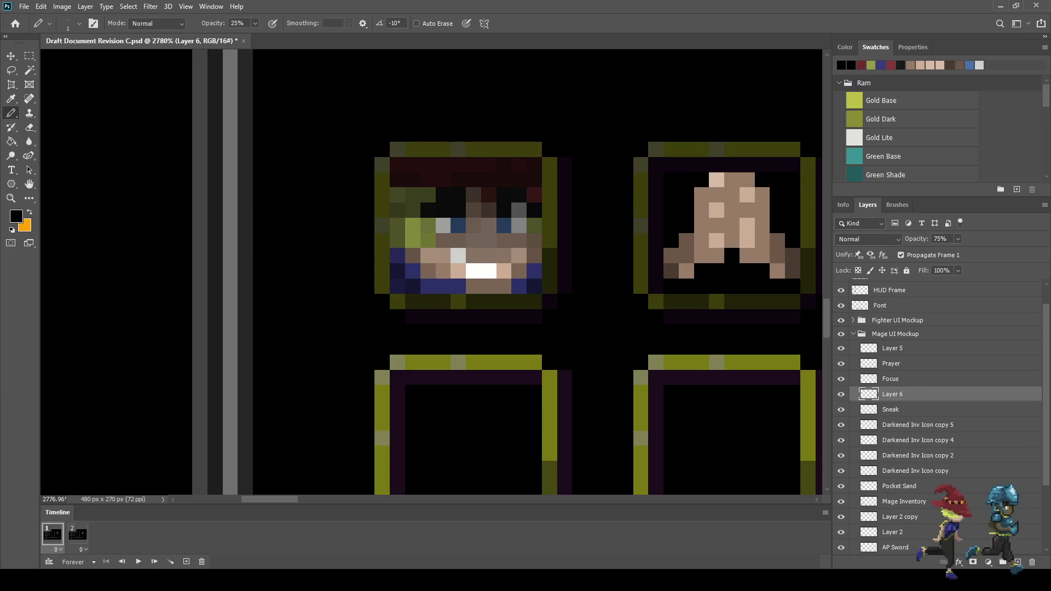
pyautogui.scroll(-10, 656, 303)
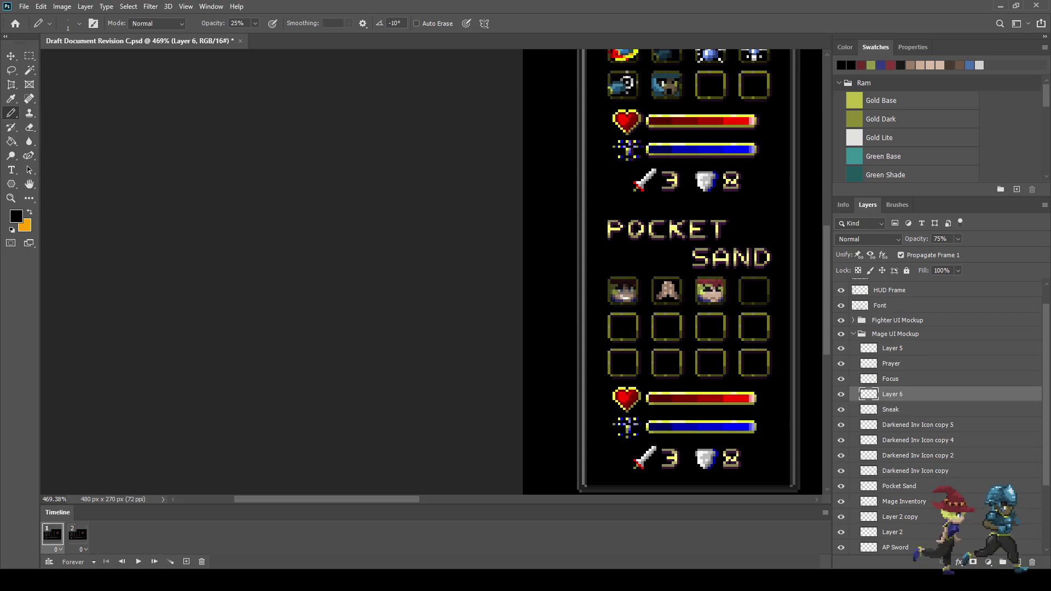
# Compare the portrait with its shading layer hidden and shown, then set that layer's opacity to 50%.
pyautogui.scroll(3, 689, 303)
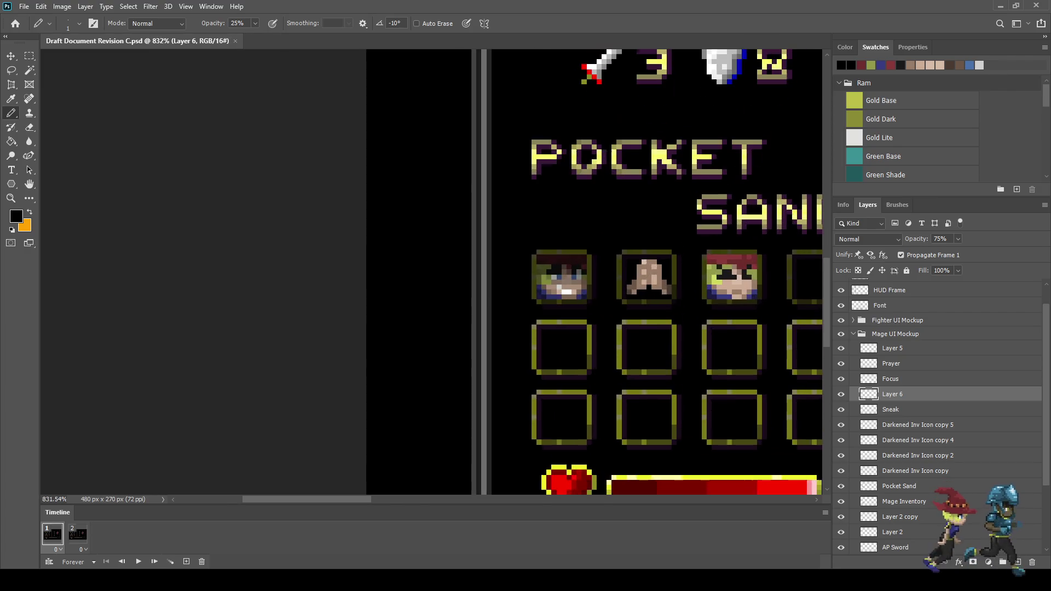
pyautogui.scroll(1, 685, 305)
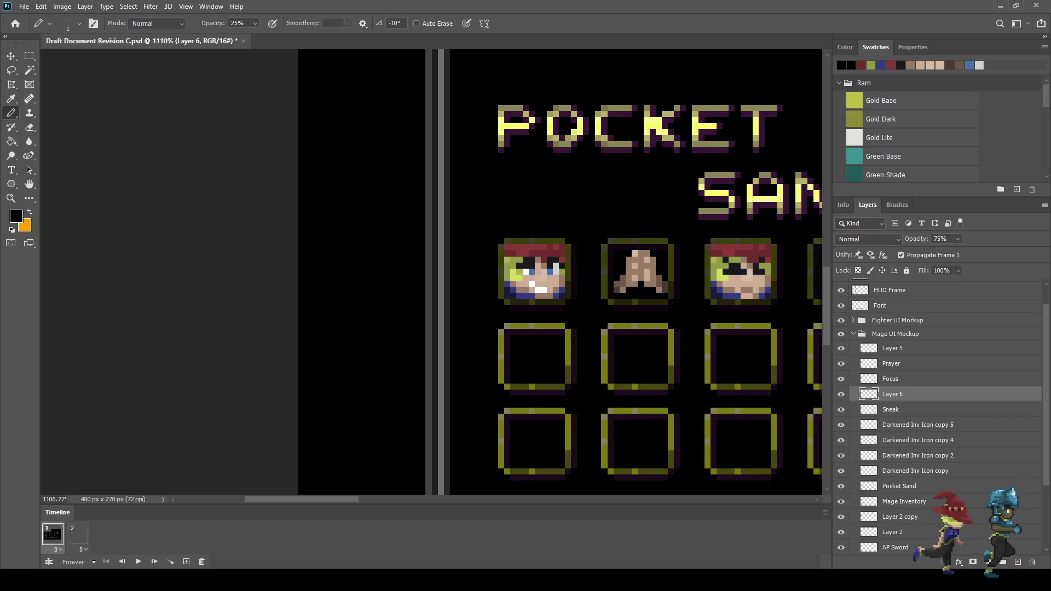
pyautogui.hotkey('ctrl', ',')
pyautogui.hotkey('ctrl', ',')
pyautogui.hotkey('ctrl', ',')
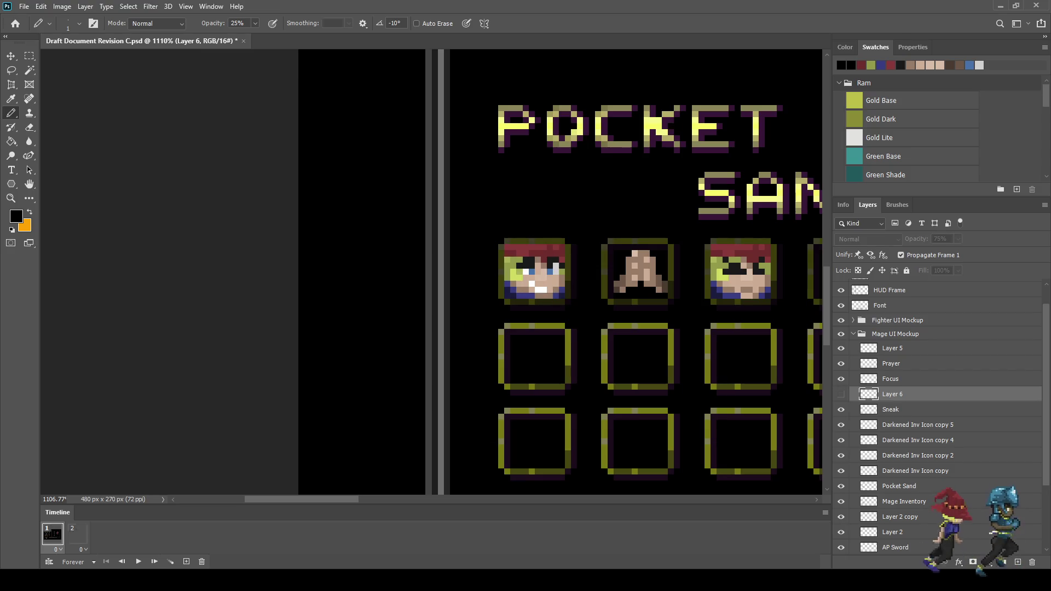
pyautogui.scroll(-2, 674, 368)
pyautogui.scroll(-2, 685, 361)
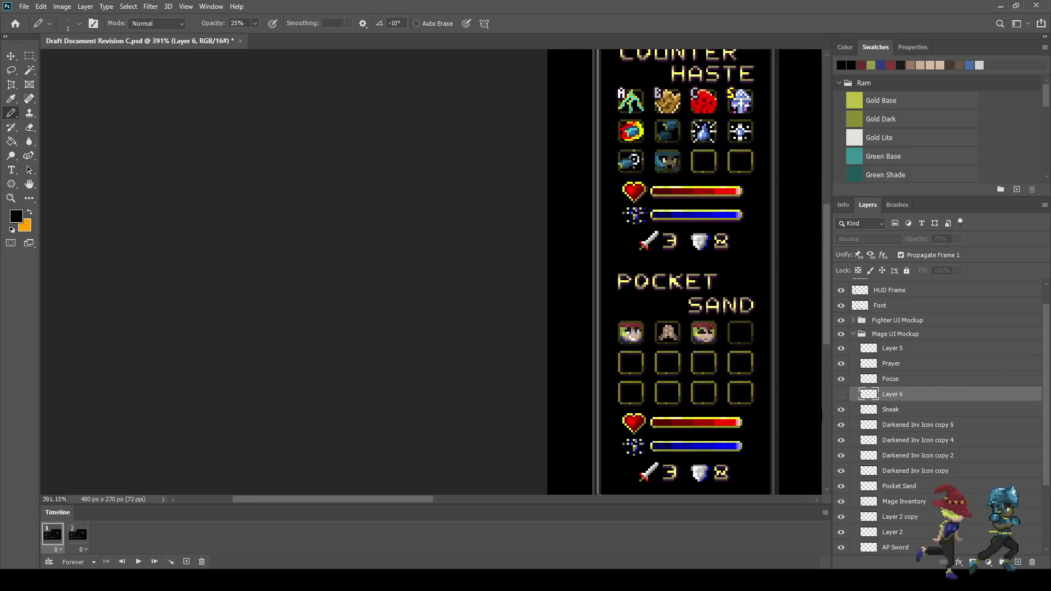
pyautogui.hotkey('ctrl', ',')
pyautogui.hotkey('ctrl', ',')
pyautogui.hotkey('ctrl', ',')
pyautogui.click(940, 239)
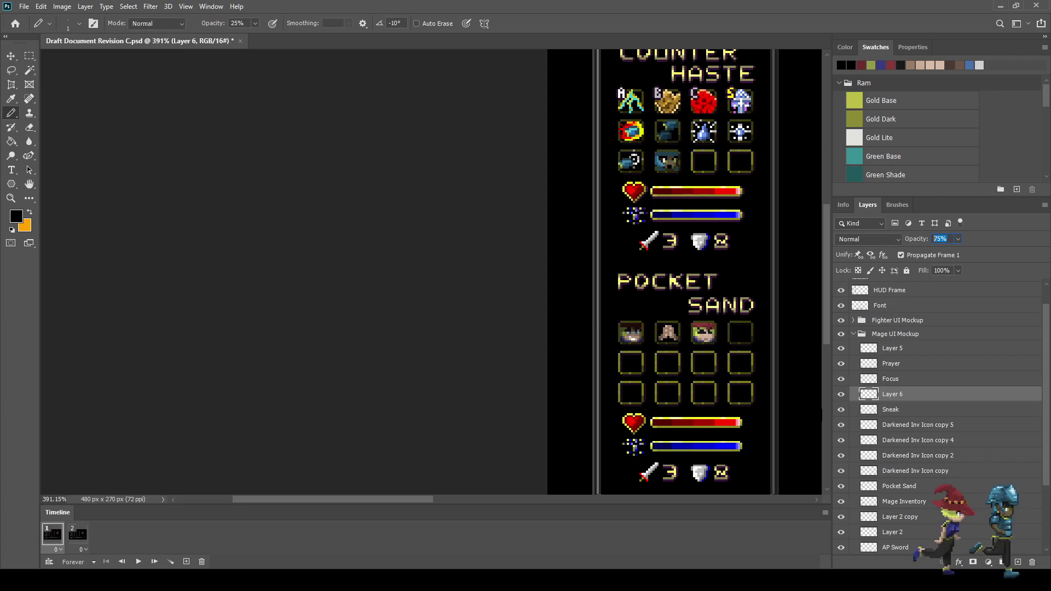
pyautogui.write('50')
pyautogui.press('Return')
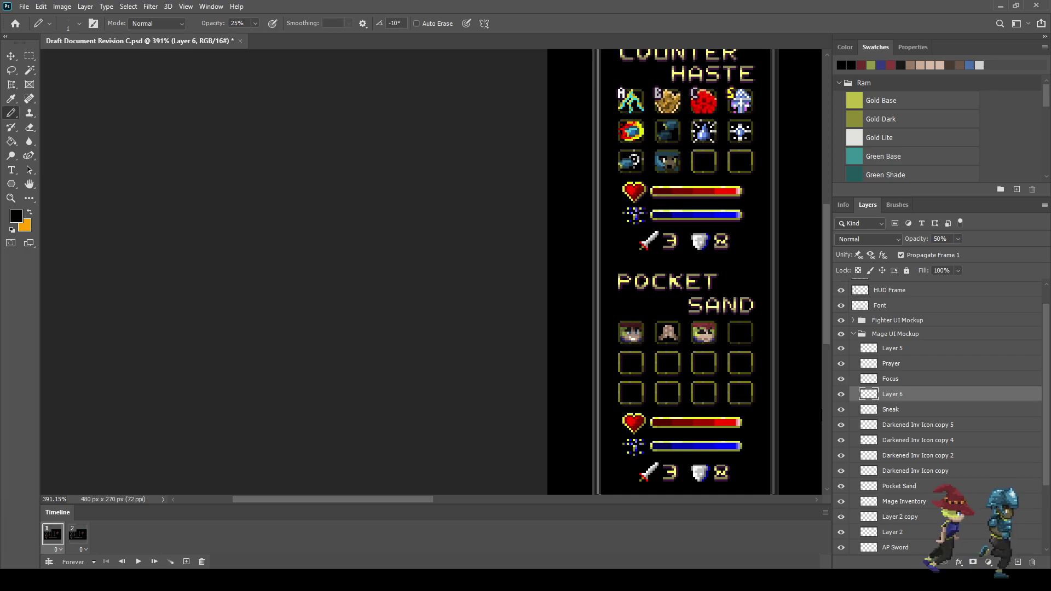
# Check the 50% shading against the original, save the document, and select the Prayer layer.
pyautogui.hotkey('ctrl', ',')
pyautogui.hotkey('ctrl', ',')
pyautogui.hotkey('ctrl', ',')
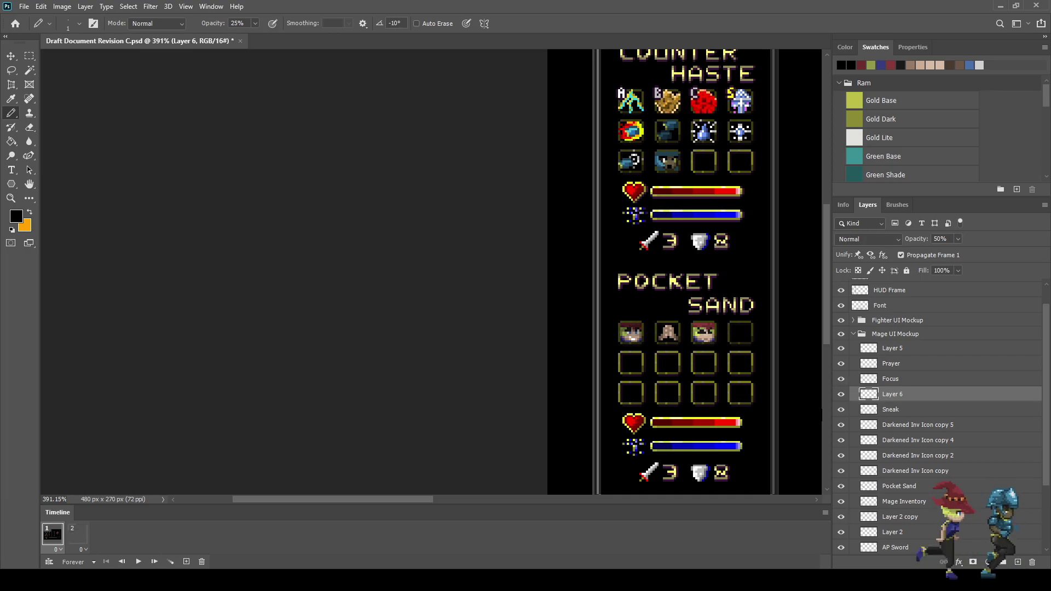
pyautogui.scroll(6, 714, 339)
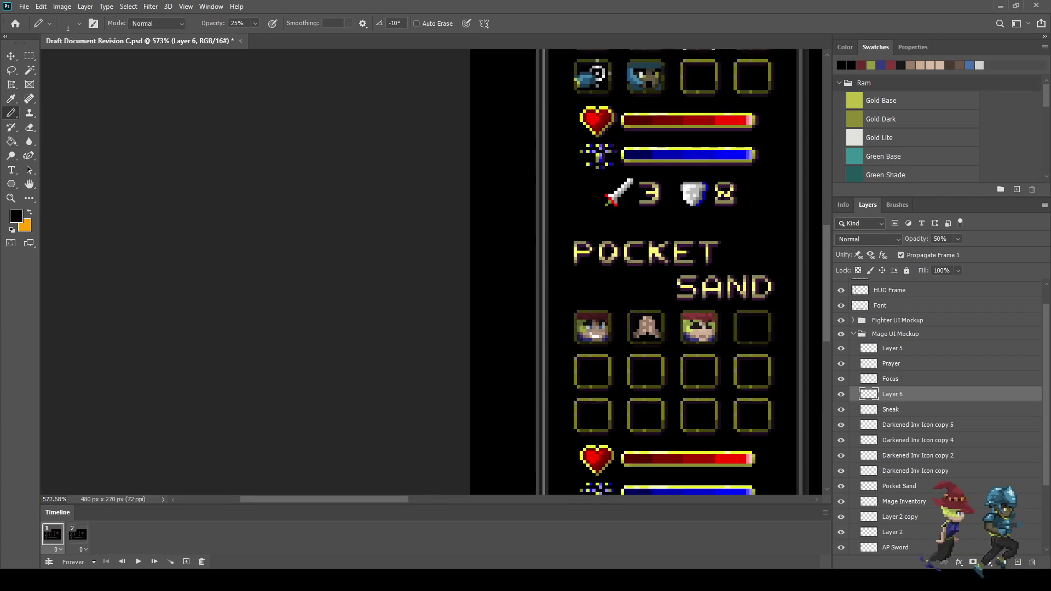
pyautogui.scroll(-4, 711, 332)
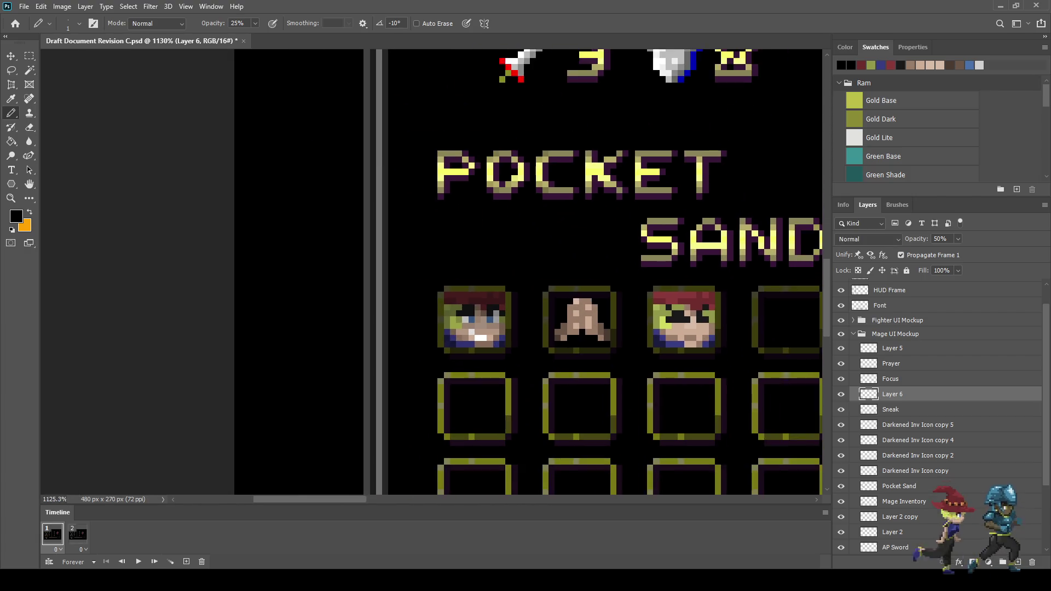
pyautogui.hotkey('ctrl', 's')
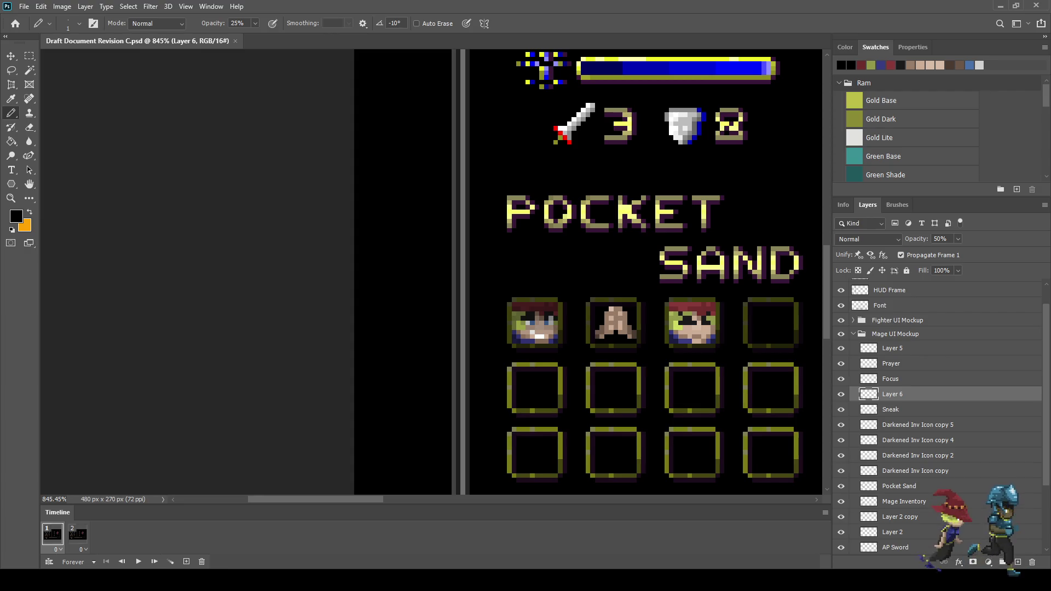
pyautogui.click(891, 364)
pyautogui.scroll(4, 546, 337)
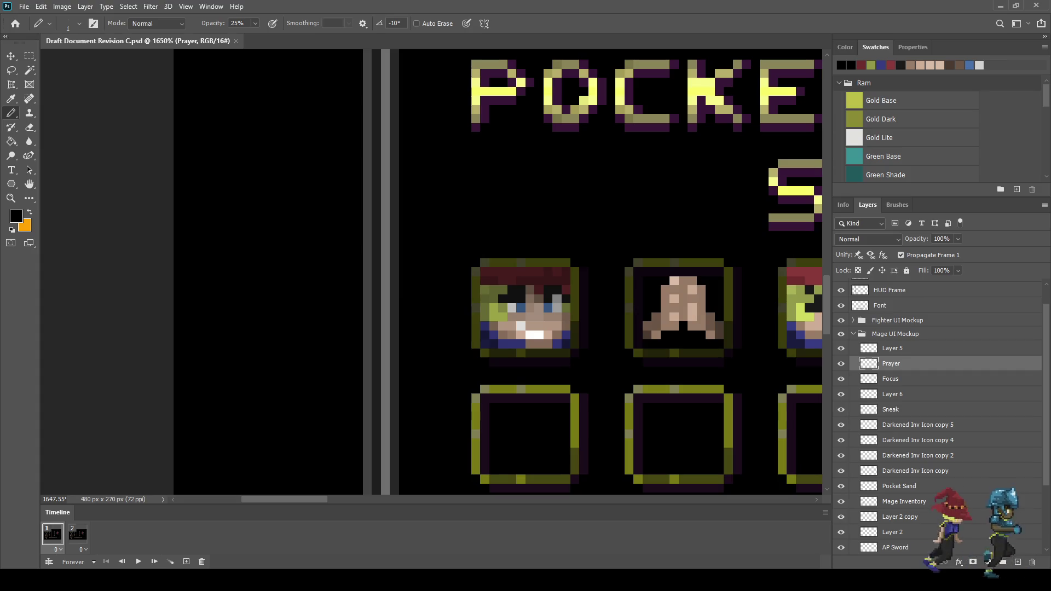
# Sample navy and paint fully opaque pencil shading along the Prayer hands' left side, base and right edge.
pyautogui.press('i')
pyautogui.press('b')
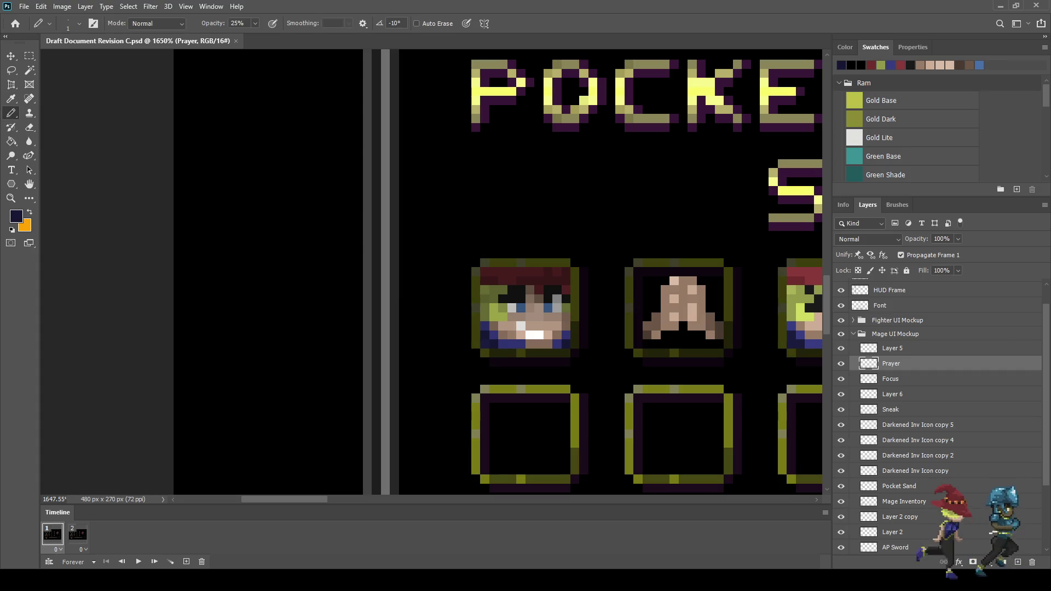
pyautogui.press('alt')
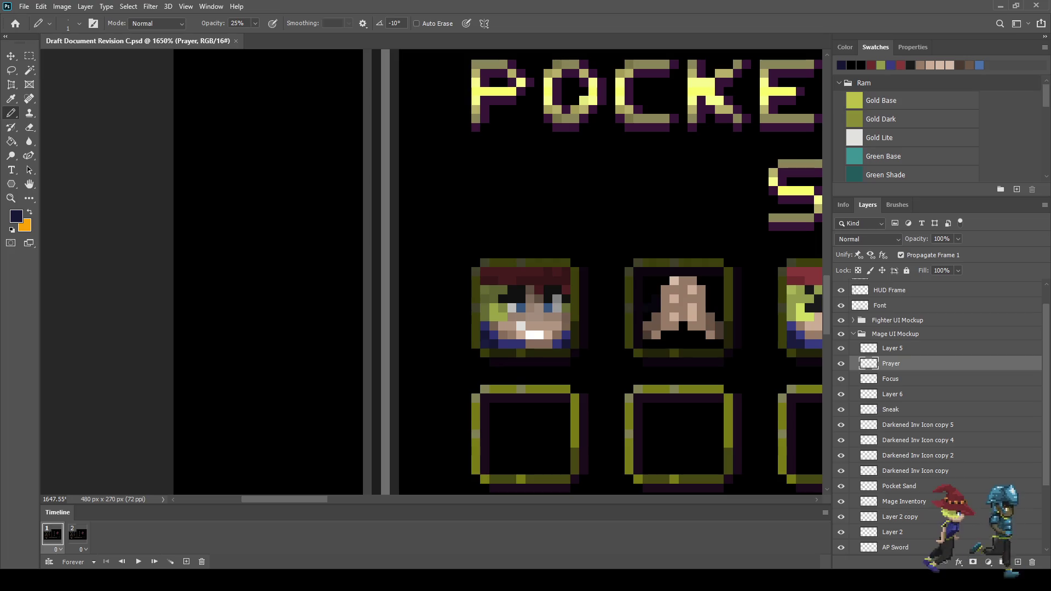
pyautogui.scroll(5, 654, 332)
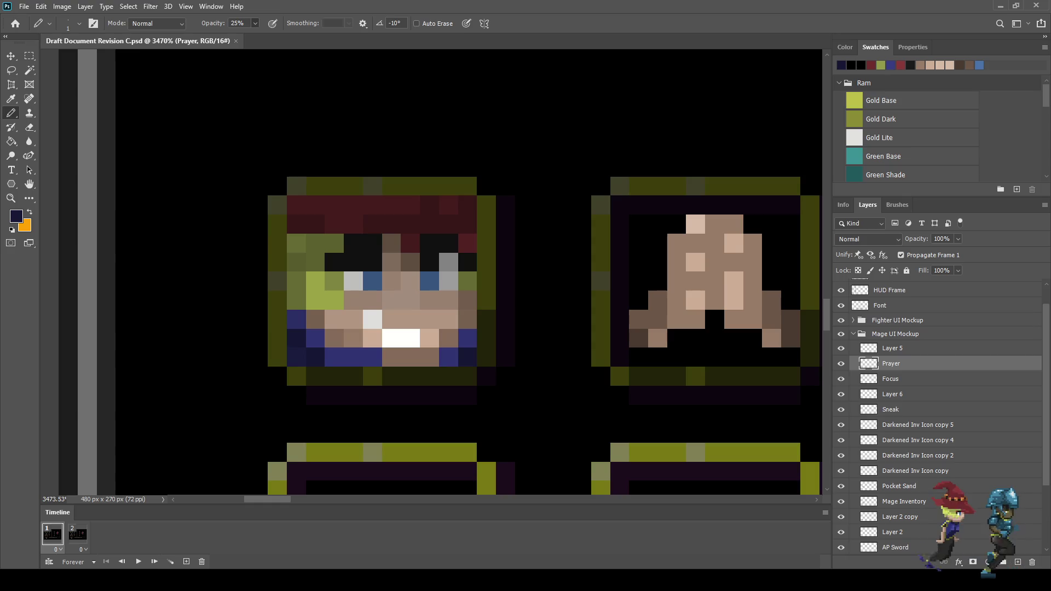
pyautogui.press('0')
pyautogui.moveTo(658, 263)
pyautogui.mouseDown()
pyautogui.moveTo(638, 280)
pyautogui.moveTo(639, 300)
pyautogui.mouseUp()
pyautogui.moveTo(639, 356)
pyautogui.mouseDown()
pyautogui.moveTo(676, 357)
pyautogui.moveTo(714, 319)
pyautogui.moveTo(734, 338)
pyautogui.moveTo(791, 357)
pyautogui.mouseUp()
pyautogui.moveTo(790, 301); pyautogui.dragTo(772, 280)
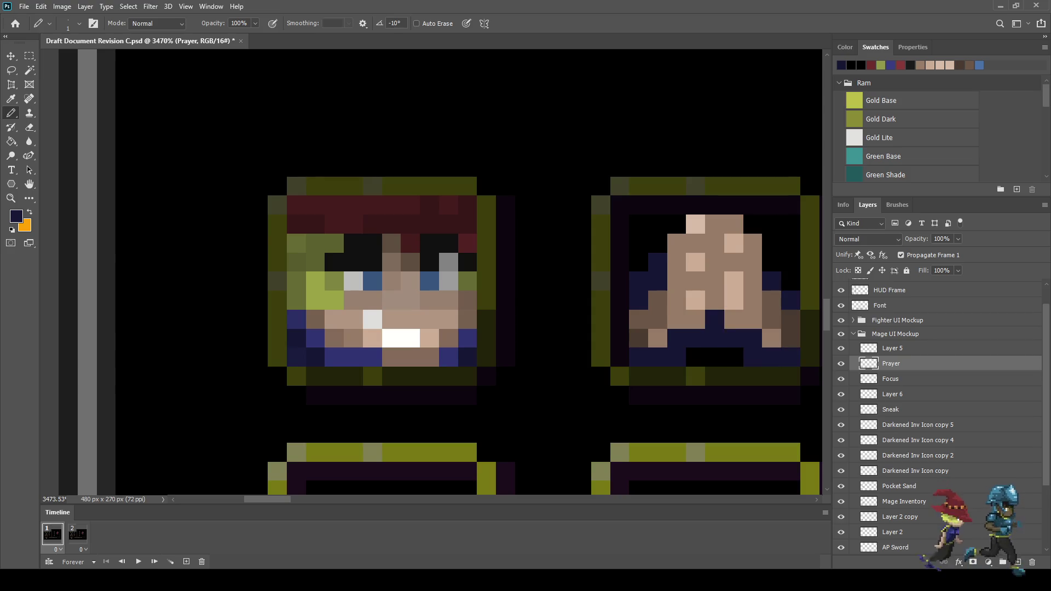
pyautogui.click(790, 281)
pyautogui.scroll(-10, 689, 301)
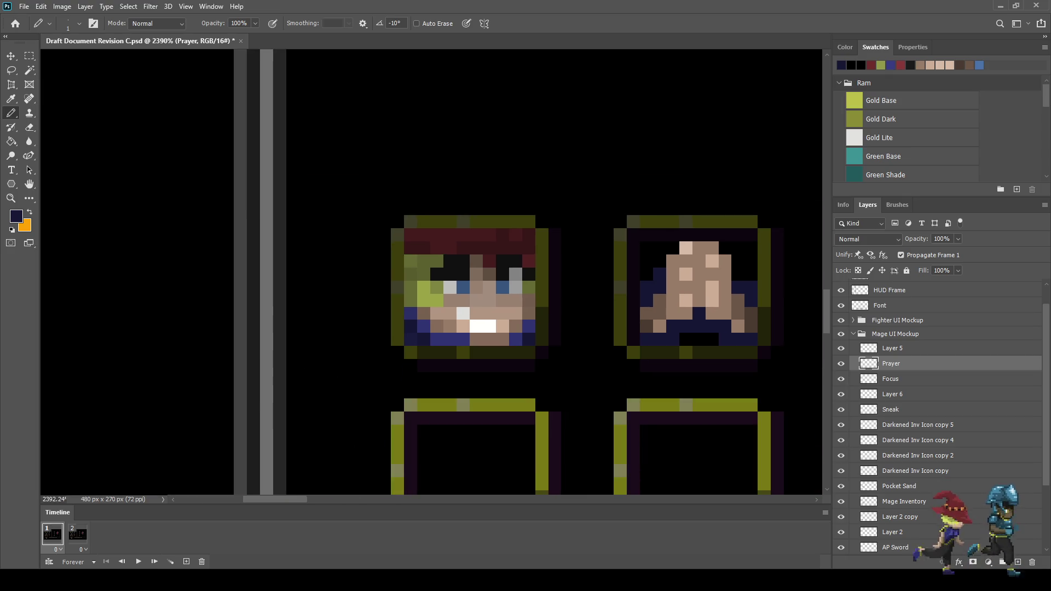
# Remove a stray vertical navy strip beside the hands and sample a near-black colour.
pyautogui.scroll(10, 655, 309)
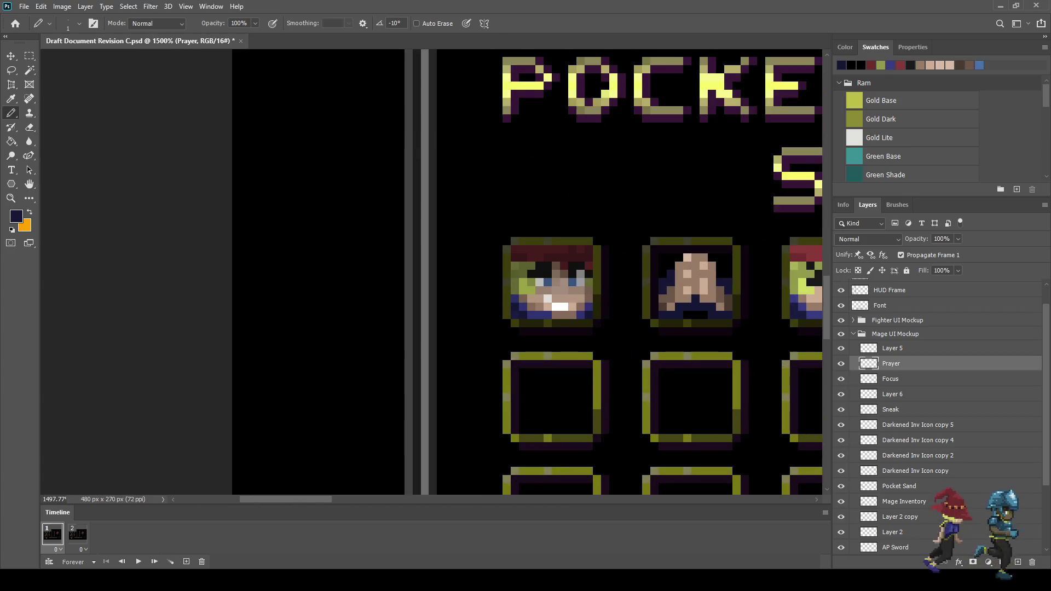
pyautogui.moveTo(653, 265); pyautogui.dragTo(653, 310)
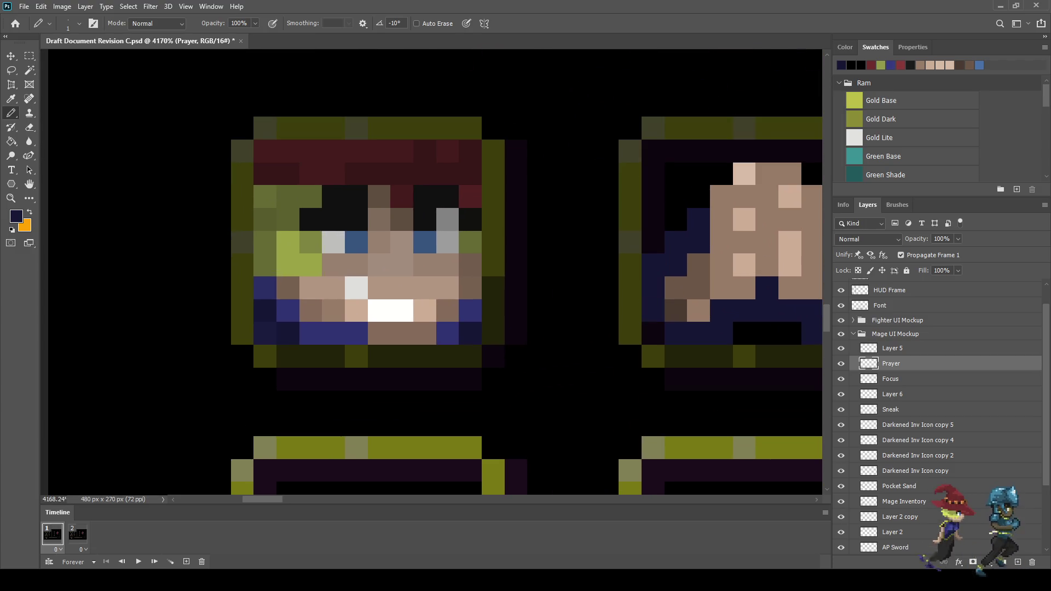
pyautogui.hotkey('ctrl', 'z')
pyautogui.scroll(-4, 620, 324)
pyautogui.scroll(2, 620, 324)
pyautogui.scroll(2, 656, 304)
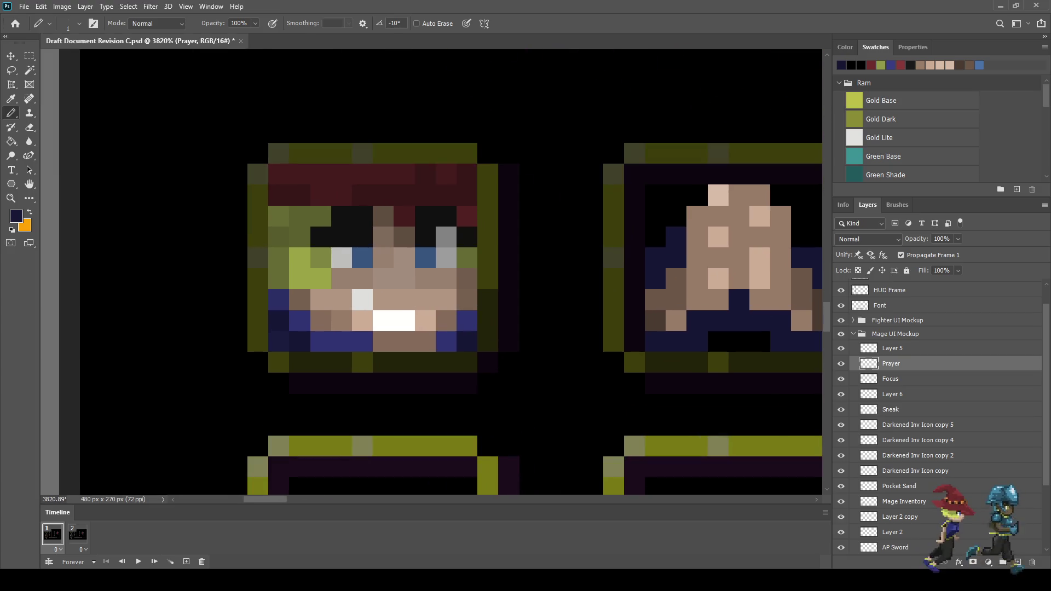
pyautogui.press('alt')
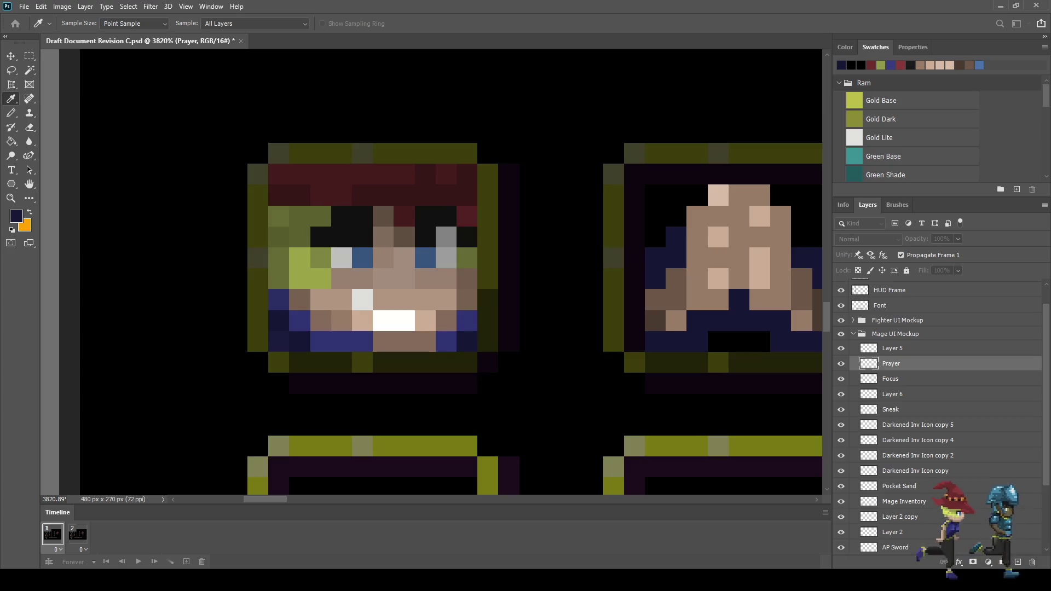
pyautogui.click(656, 279)
pyautogui.hotkey('ctrl', 'z')
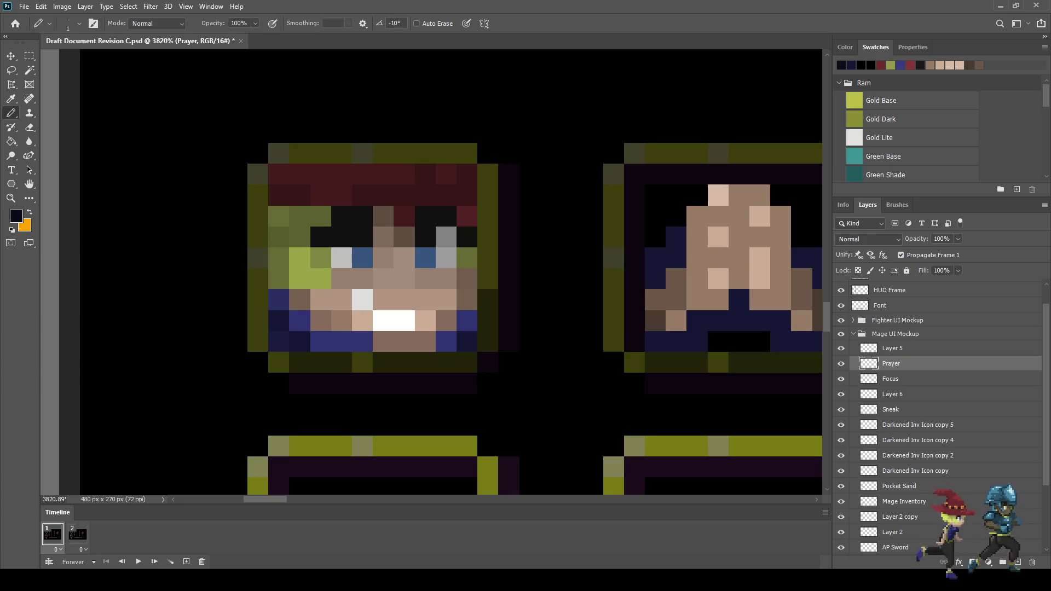
# Darken navy shading pixels on the icon's left side and beneath the hands to near-black.
pyautogui.moveTo(655, 258); pyautogui.dragTo(655, 278)
pyautogui.click(655, 342)
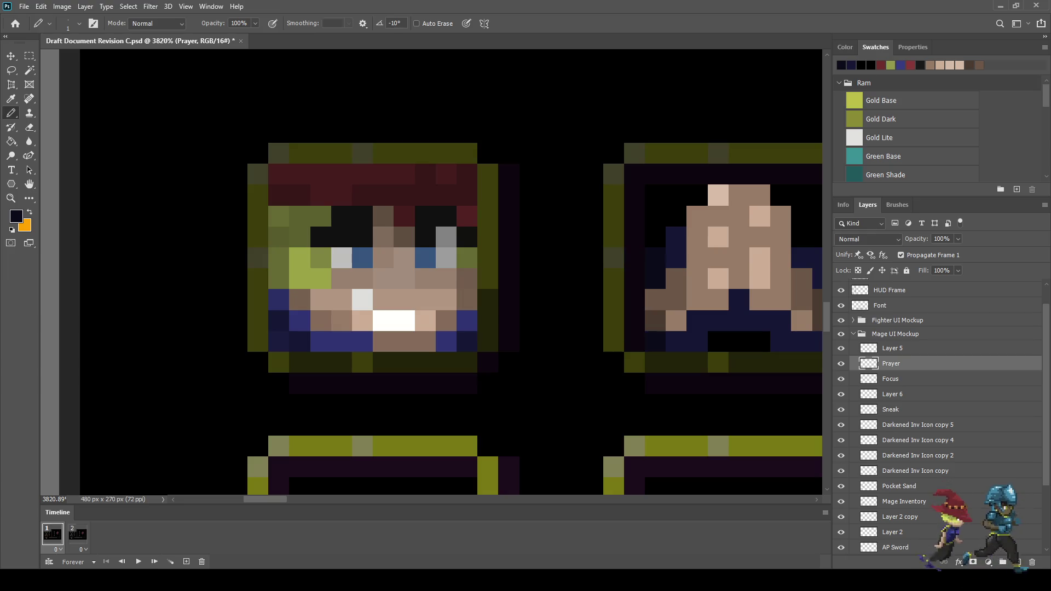
pyautogui.moveTo(655, 341); pyautogui.dragTo(429, 323)
pyautogui.click(597, 323)
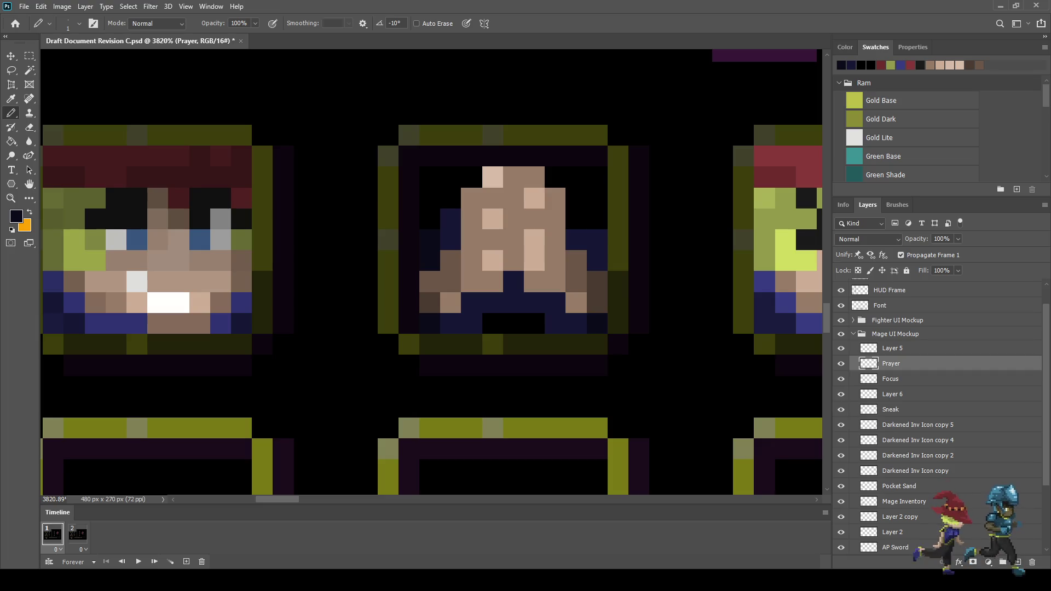
pyautogui.click(597, 260)
pyautogui.click(597, 240)
pyautogui.scroll(-3, 597, 239)
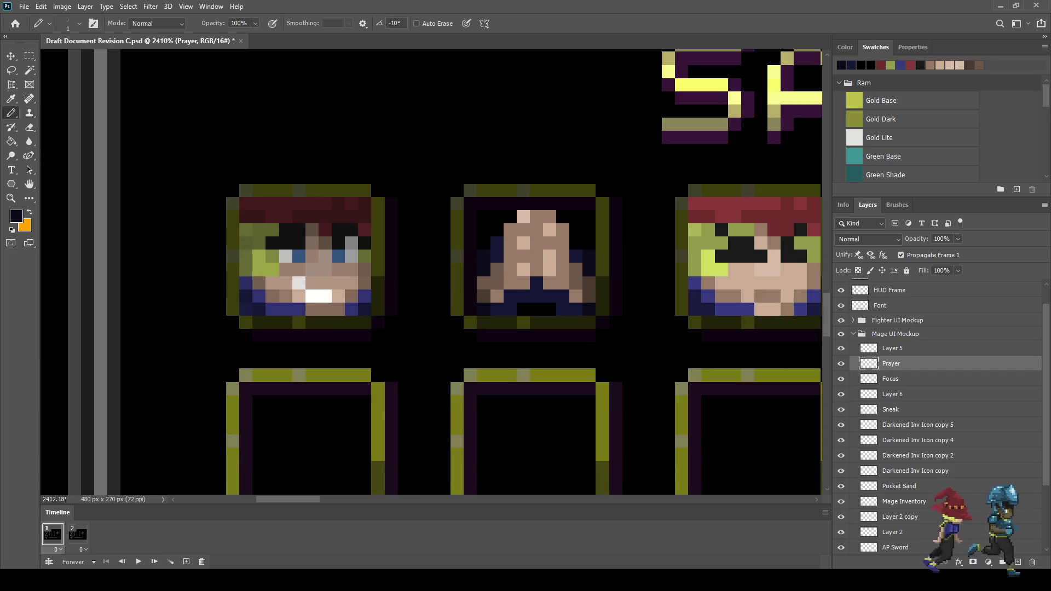
pyautogui.scroll(-2, 584, 323)
pyautogui.scroll(5, 583, 323)
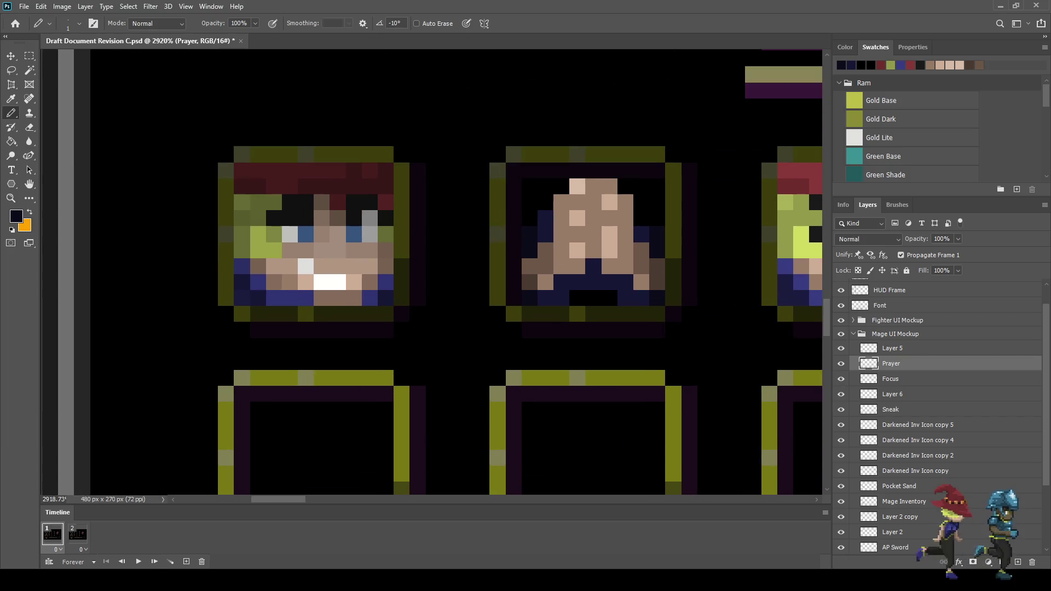
pyautogui.click(626, 297)
pyautogui.click(562, 298)
pyautogui.click(545, 298)
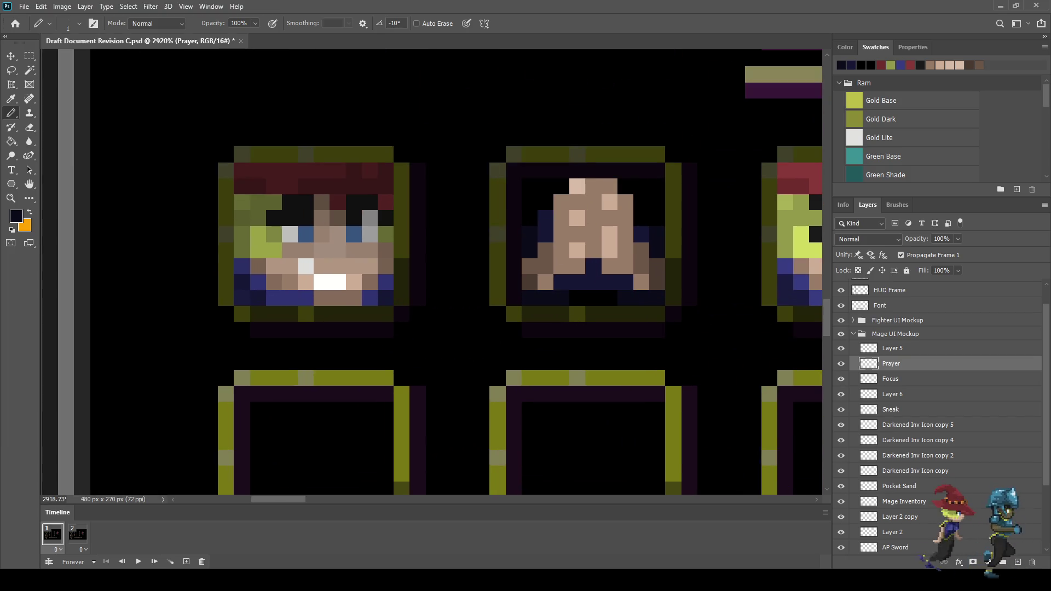
pyautogui.click(593, 266)
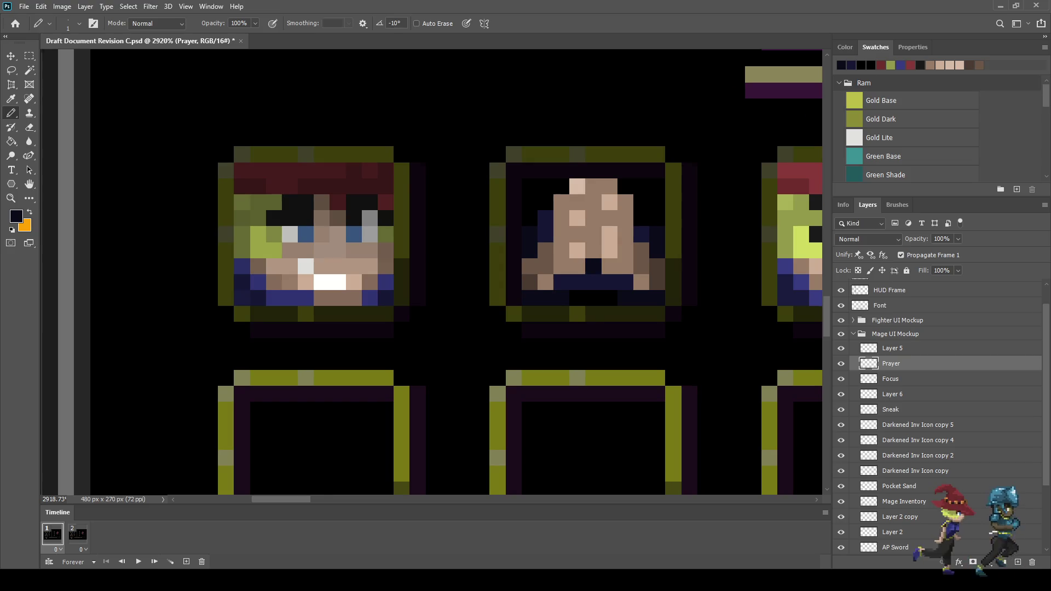
# Darken the Prayer icon's bottom row to near-black, save, and view the mockup at 100%.
pyautogui.scroll(-5, 648, 304)
pyautogui.scroll(-2, 641, 304)
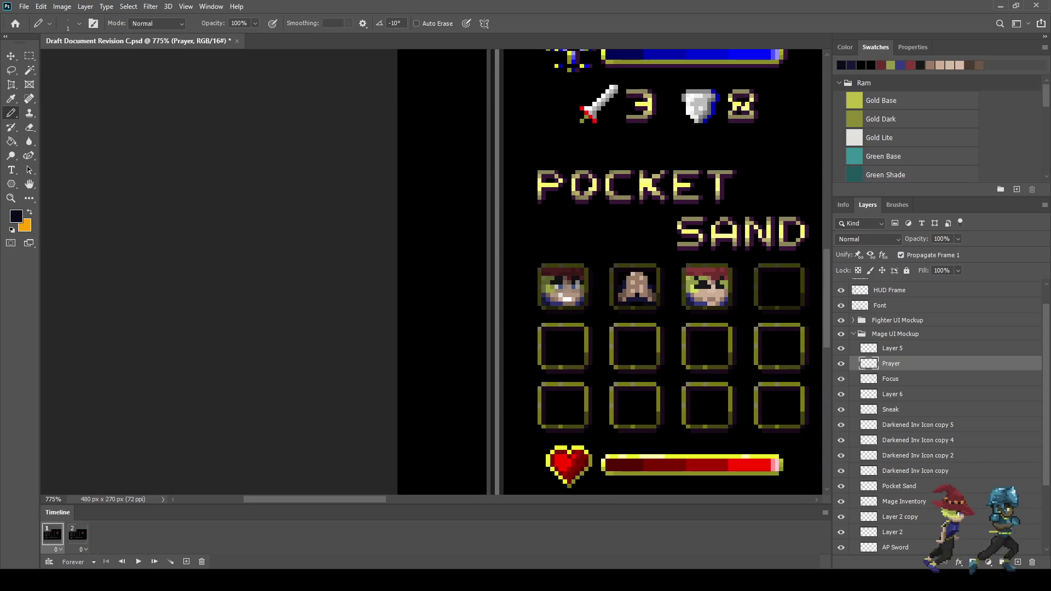
pyautogui.scroll(8, 640, 304)
pyautogui.moveTo(655, 279); pyautogui.dragTo(580, 279)
pyautogui.scroll(-3, 591, 285)
pyautogui.scroll(-4, 673, 309)
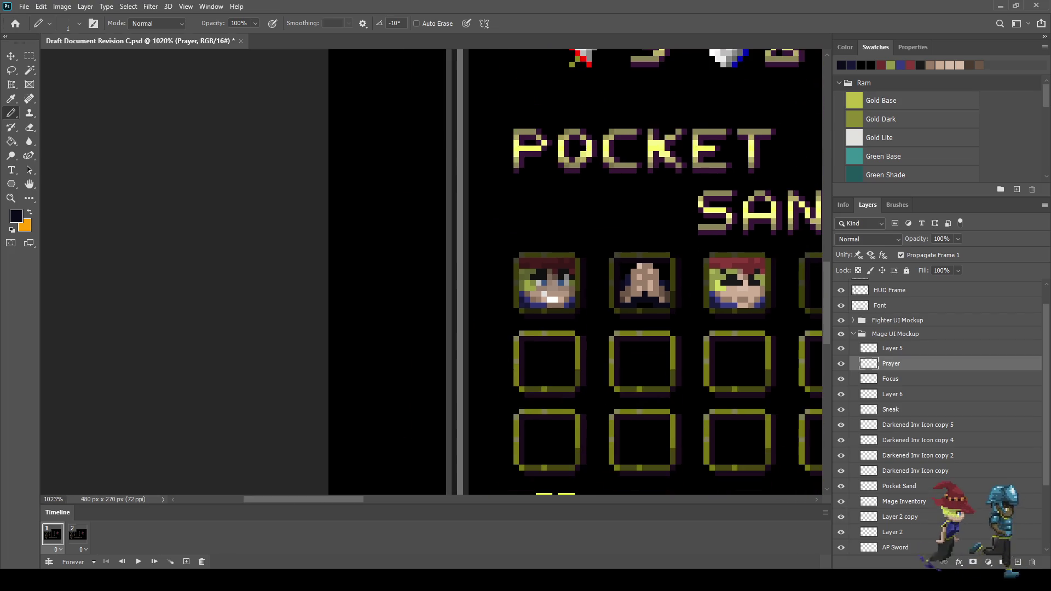
pyautogui.scroll(-3, 678, 326)
pyautogui.scroll(4, 677, 327)
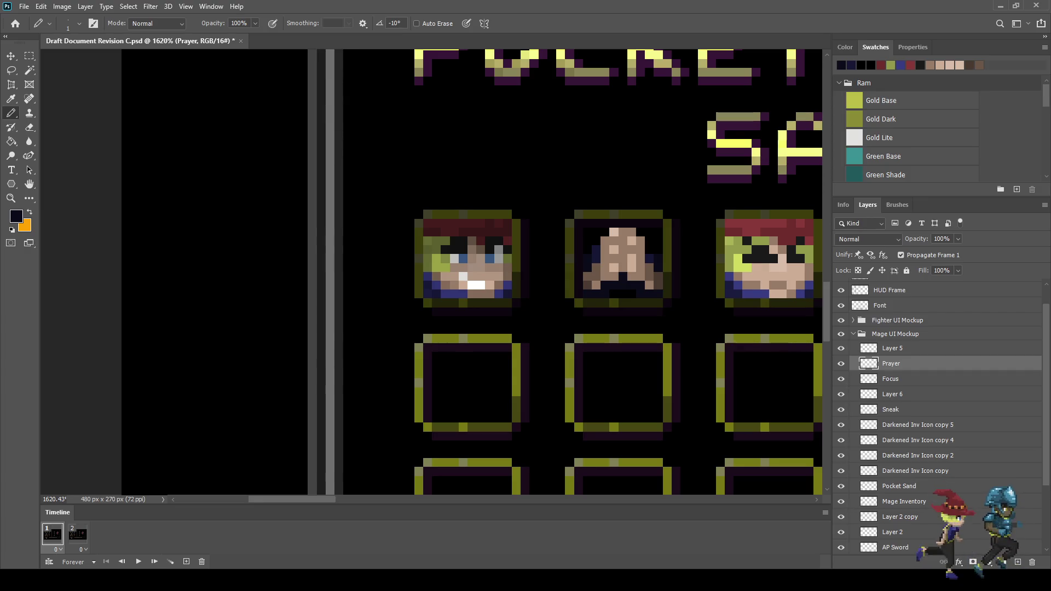
pyautogui.hotkey('ctrl', 's')
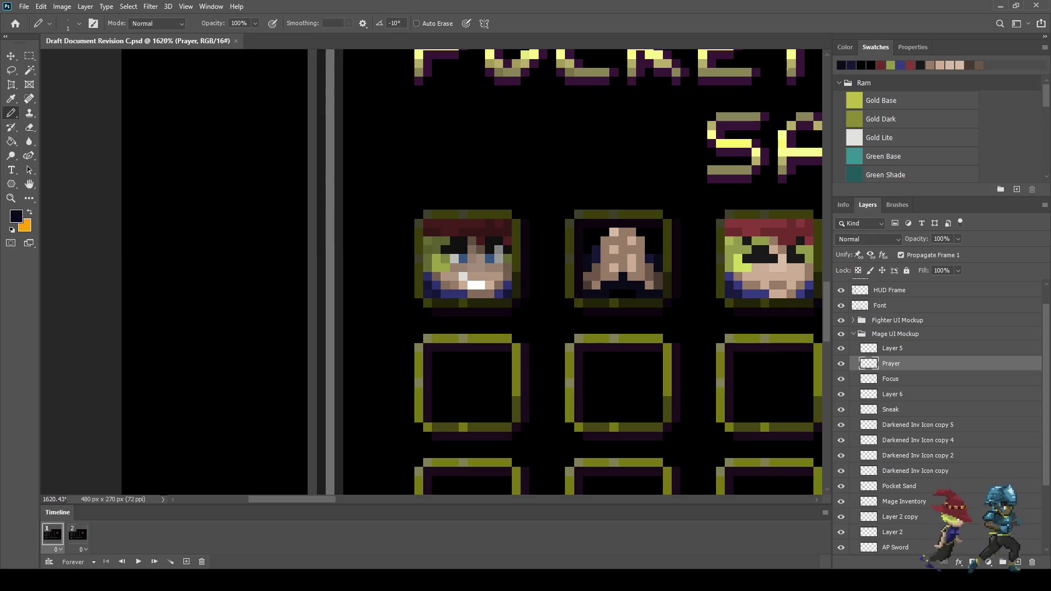
pyautogui.hotkey('ctrl', '1')
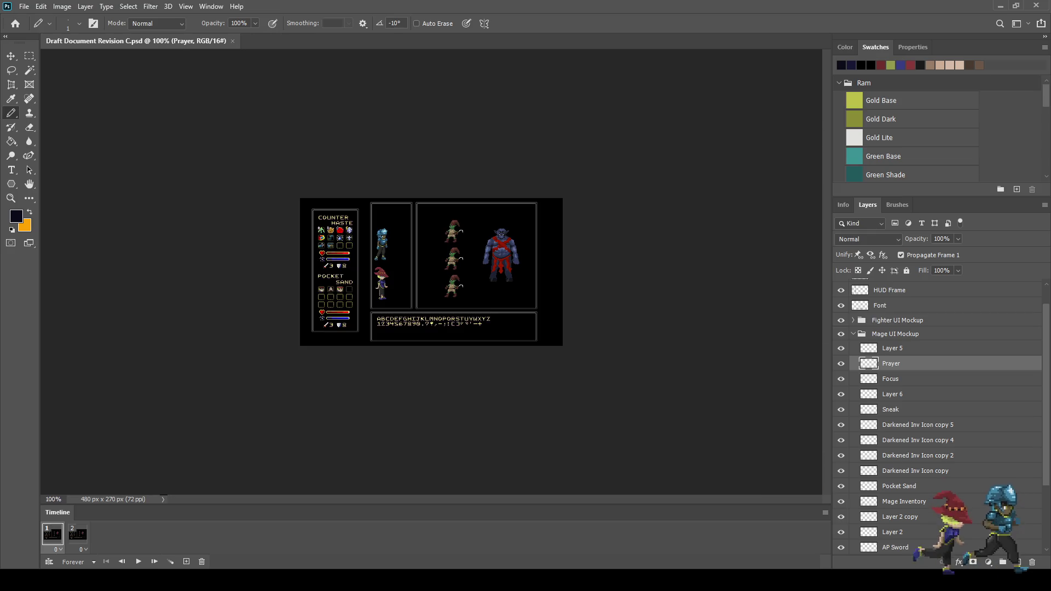
pyautogui.press('f')
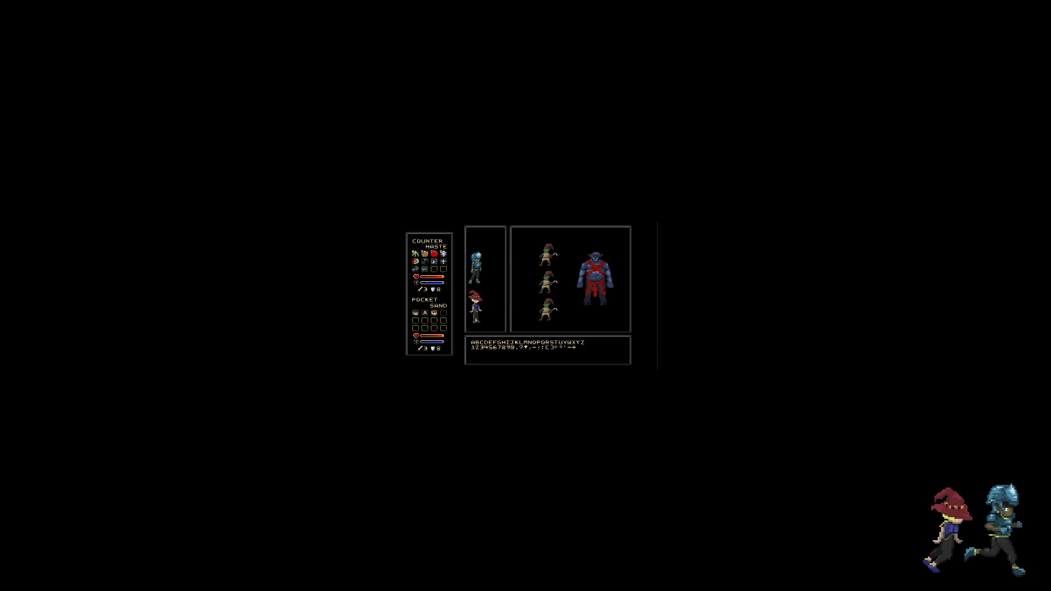
pyautogui.hotkey('ctrl', '0')
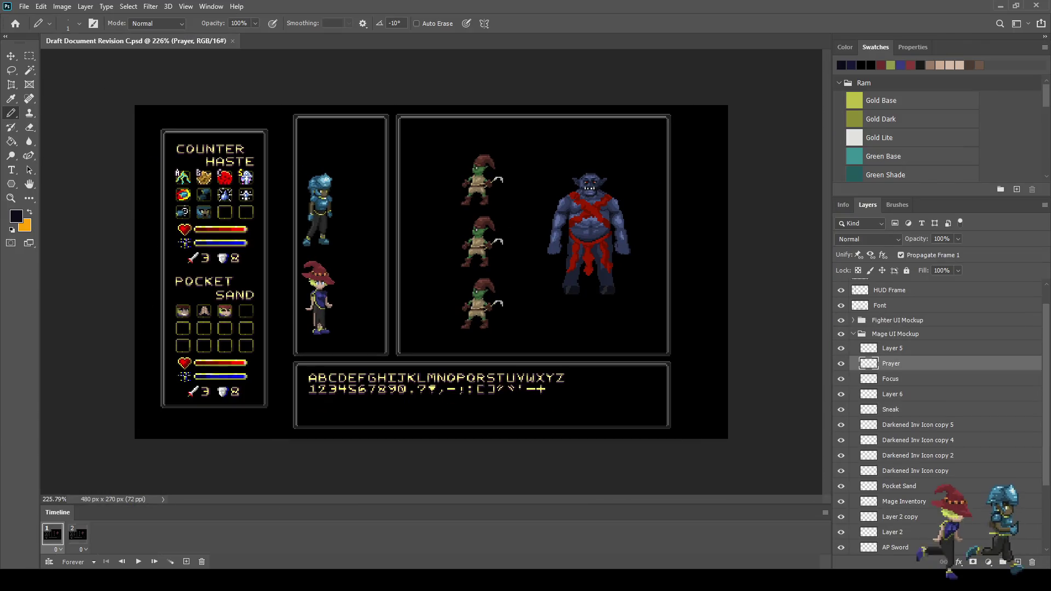
pyautogui.scroll(2, 146, 323)
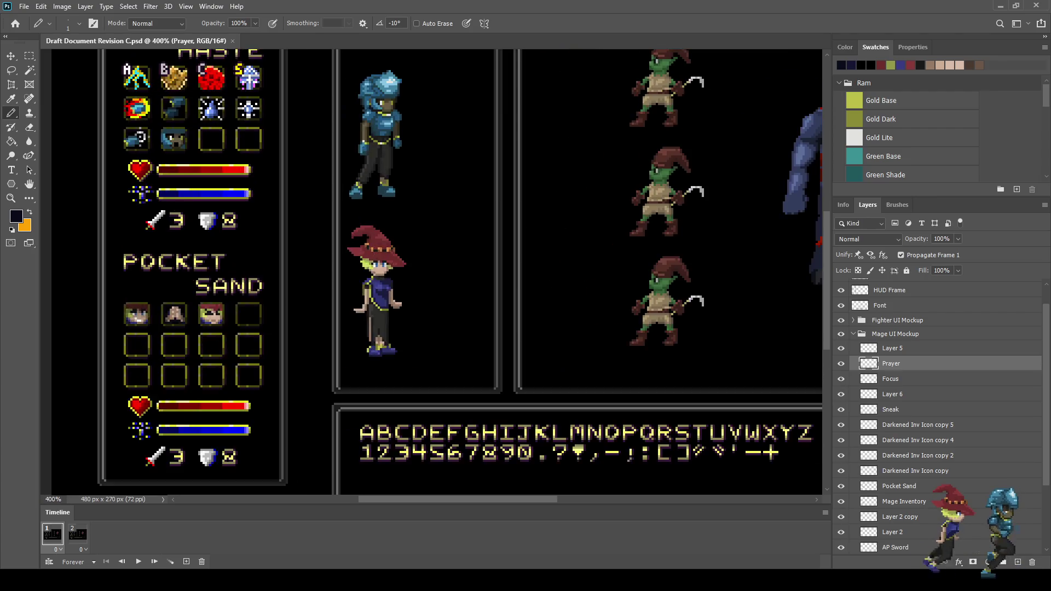
pyautogui.scroll(-1, 133, 98)
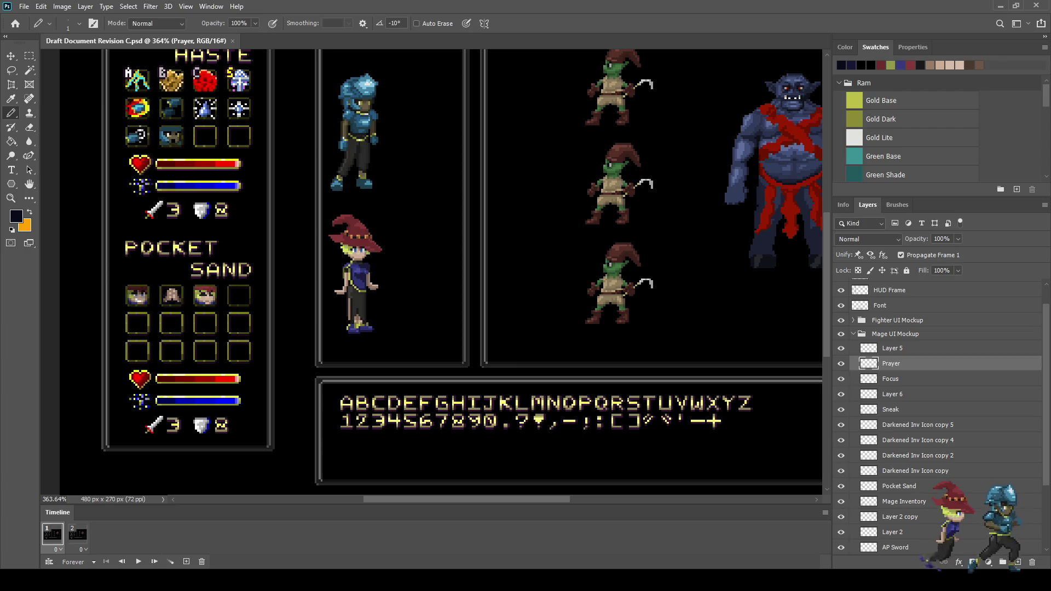
pyautogui.scroll(-2, 107, 273)
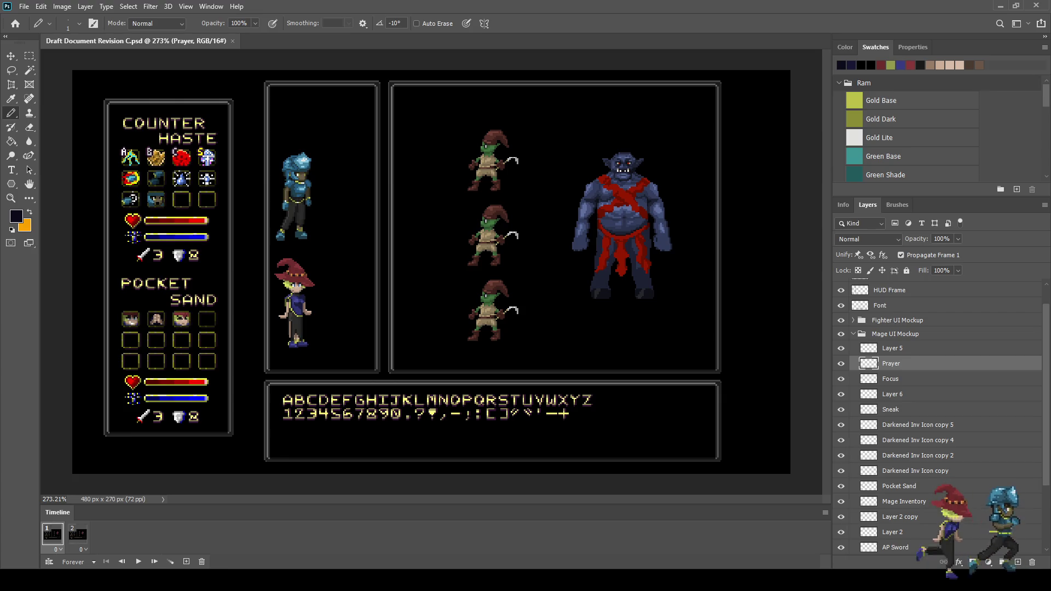
pyautogui.scroll(5, 168, 319)
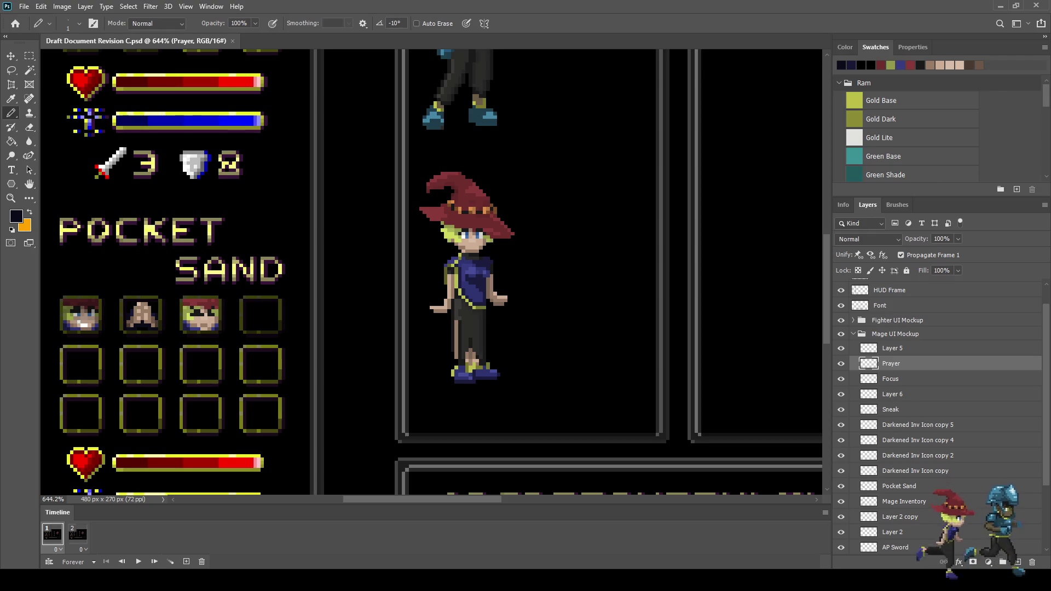
pyautogui.scroll(5, 233, 329)
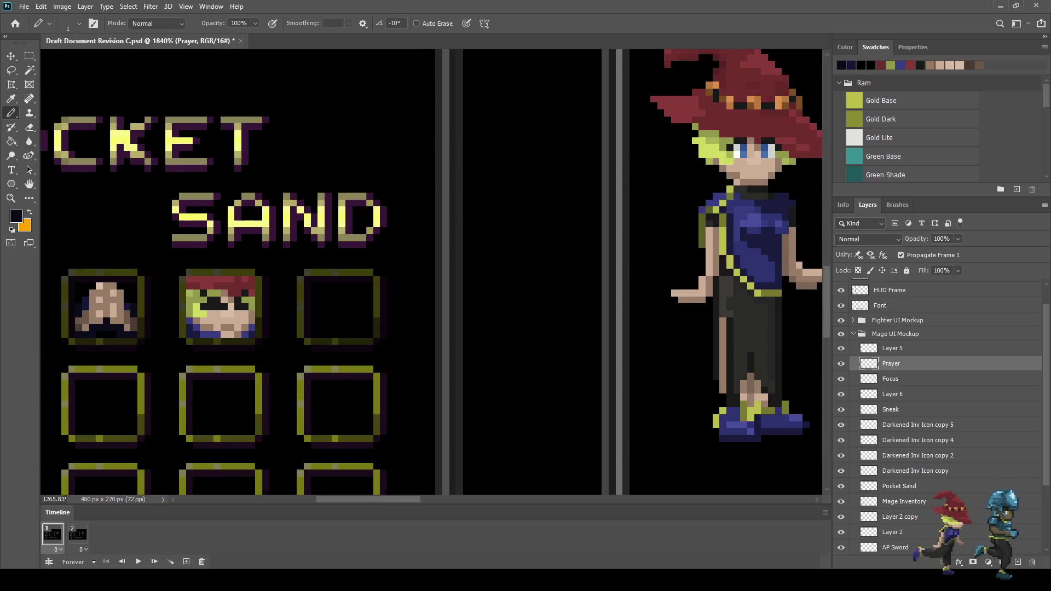
pyautogui.scroll(-3, 393, 346)
pyautogui.scroll(-2, 361, 350)
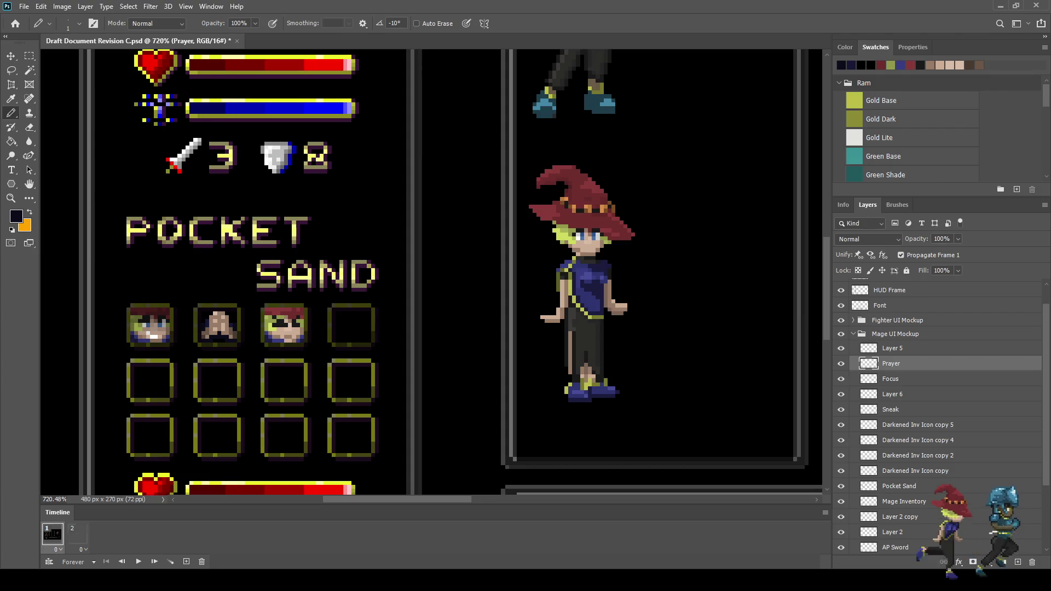
pyautogui.click(77, 534)
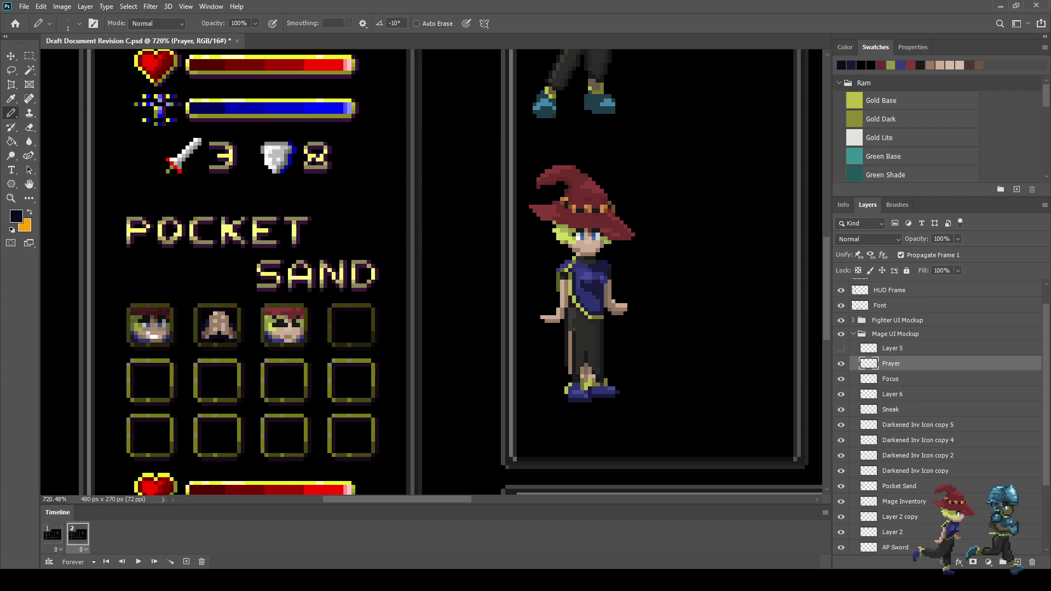
pyautogui.click(53, 534)
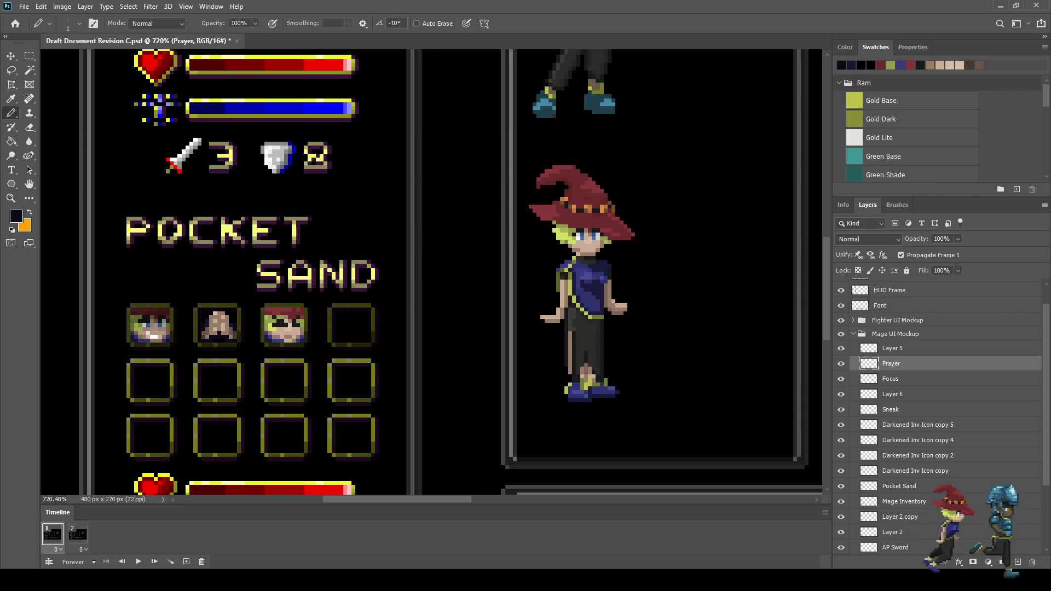
# Rename Layer 5 to 'Channeling' and save the document.
pyautogui.doubleClick(893, 348)
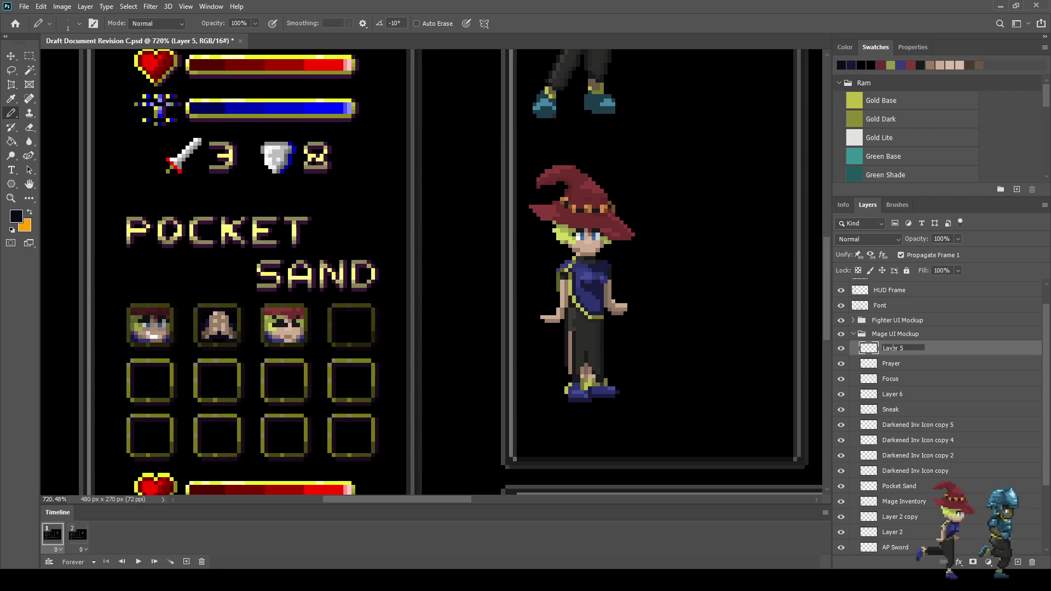
pyautogui.moveTo(904, 348); pyautogui.dragTo(884, 348)
pyautogui.write('Channeling')
pyautogui.press('Return')
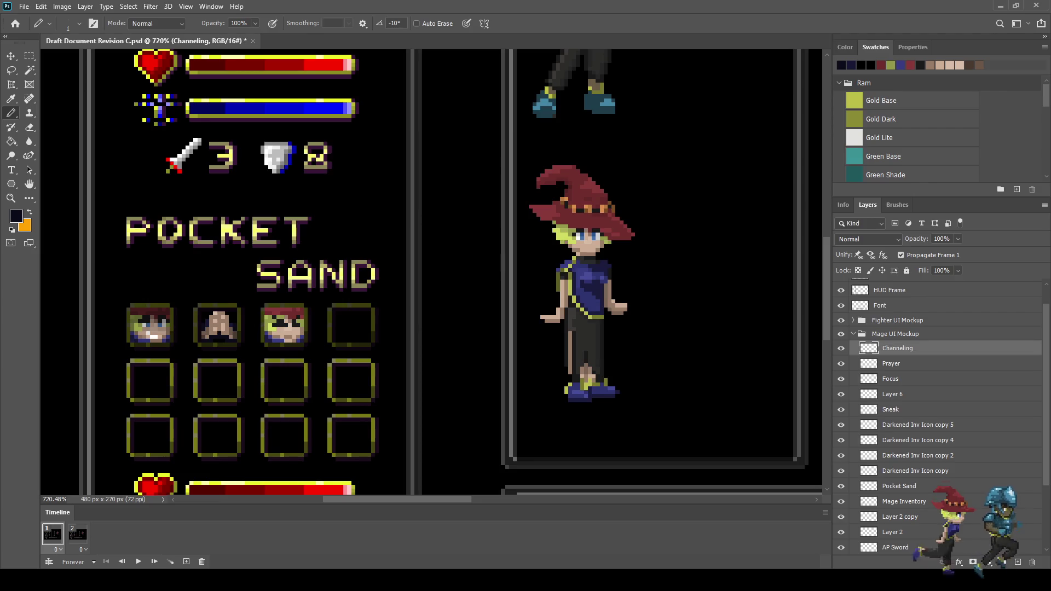
pyautogui.hotkey('ctrl', 's')
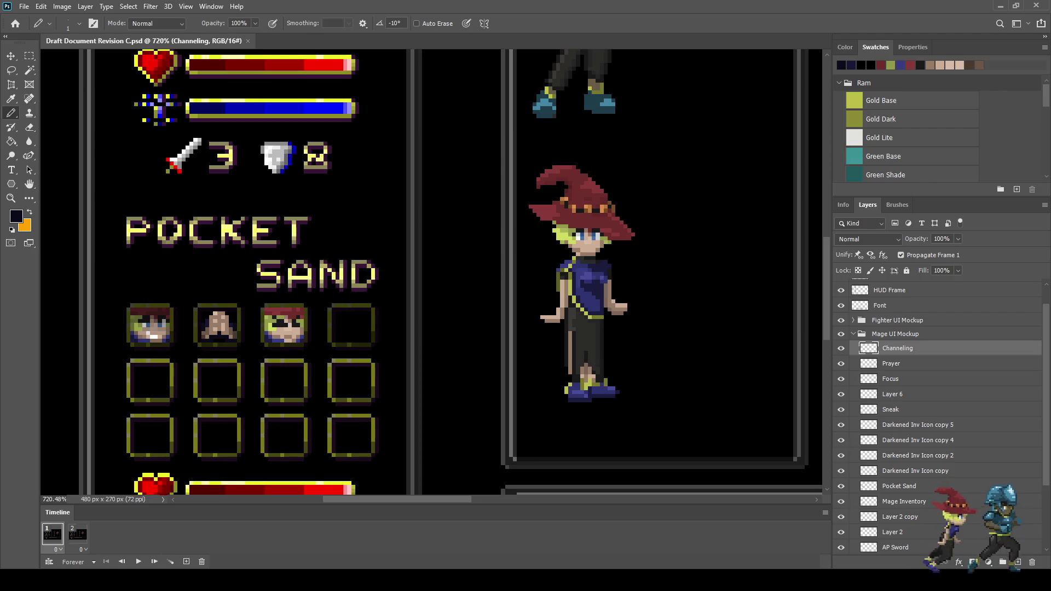
# Sample the bright blue from the mana bar as the pencil colour.
pyautogui.scroll(3, 367, 378)
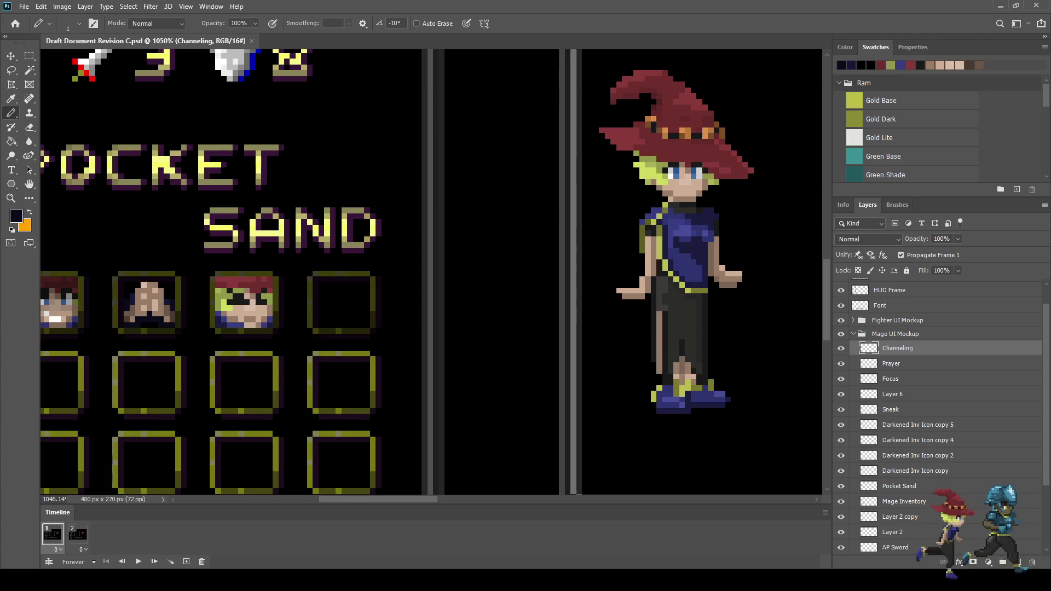
pyautogui.scroll(-3, 356, 339)
pyautogui.scroll(5, 175, 123)
pyautogui.scroll(1, 200, 112)
pyautogui.press('i')
pyautogui.click(608, 247)
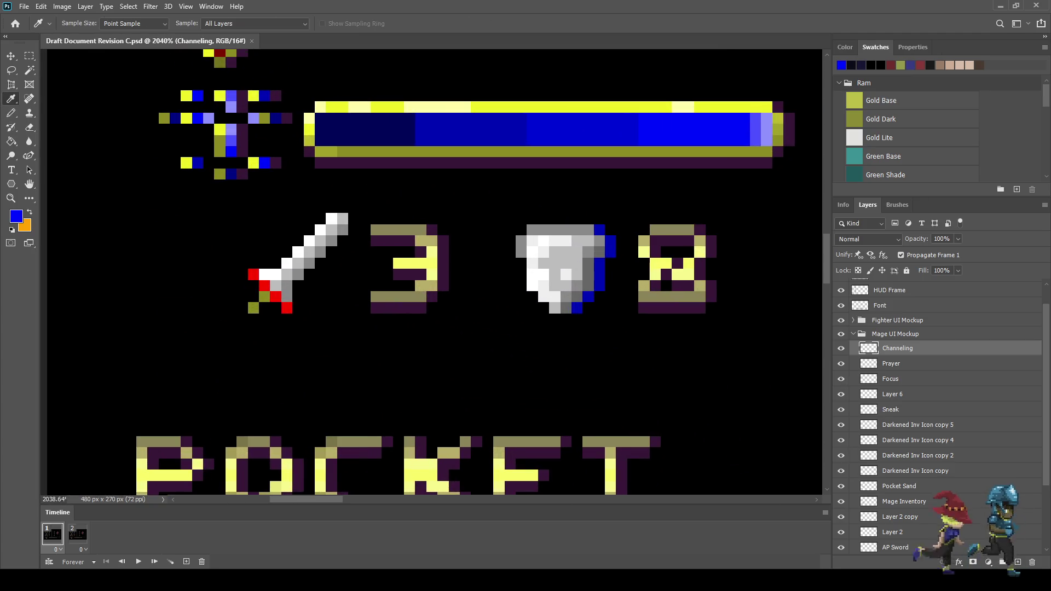
pyautogui.scroll(-7, 627, 311)
pyautogui.press('b')
pyautogui.scroll(-2, 635, 394)
pyautogui.scroll(8, 635, 394)
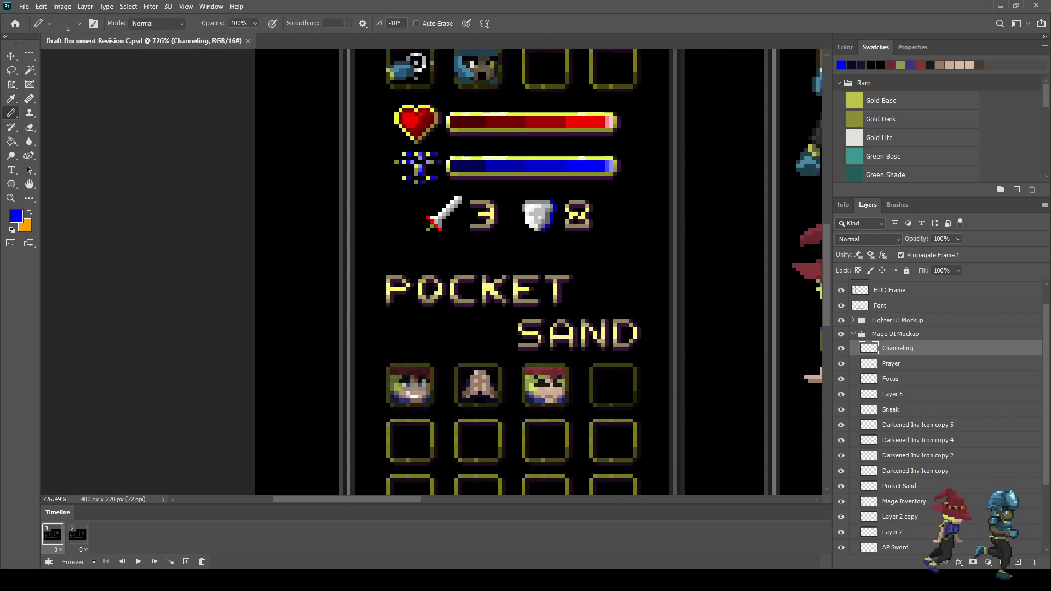
# Paint the first blue diagonal of the X in the empty fourth slot.
pyautogui.click(628, 348)
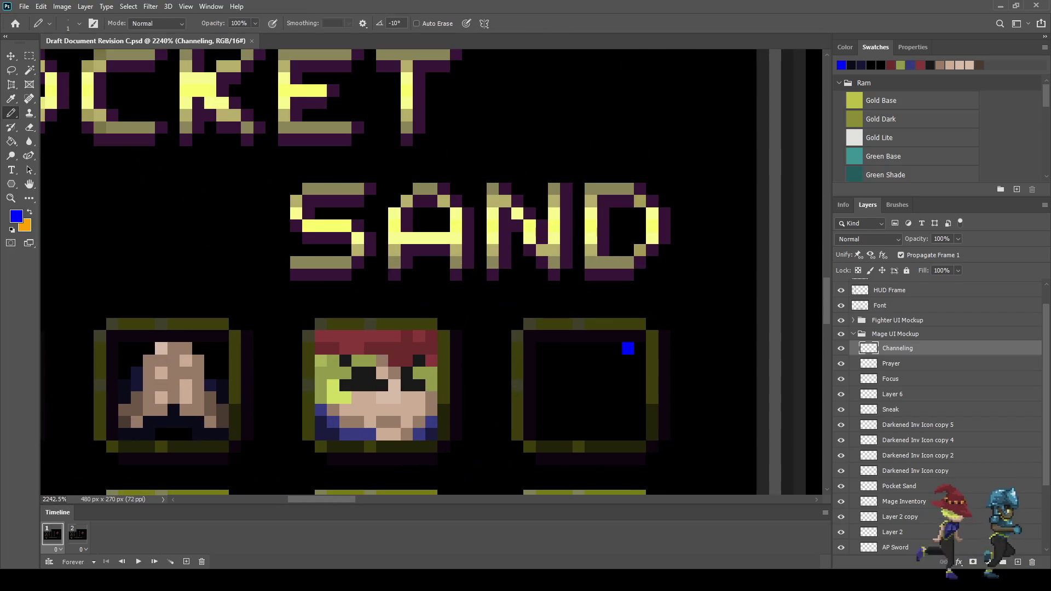
pyautogui.click(615, 360)
pyautogui.click(602, 373)
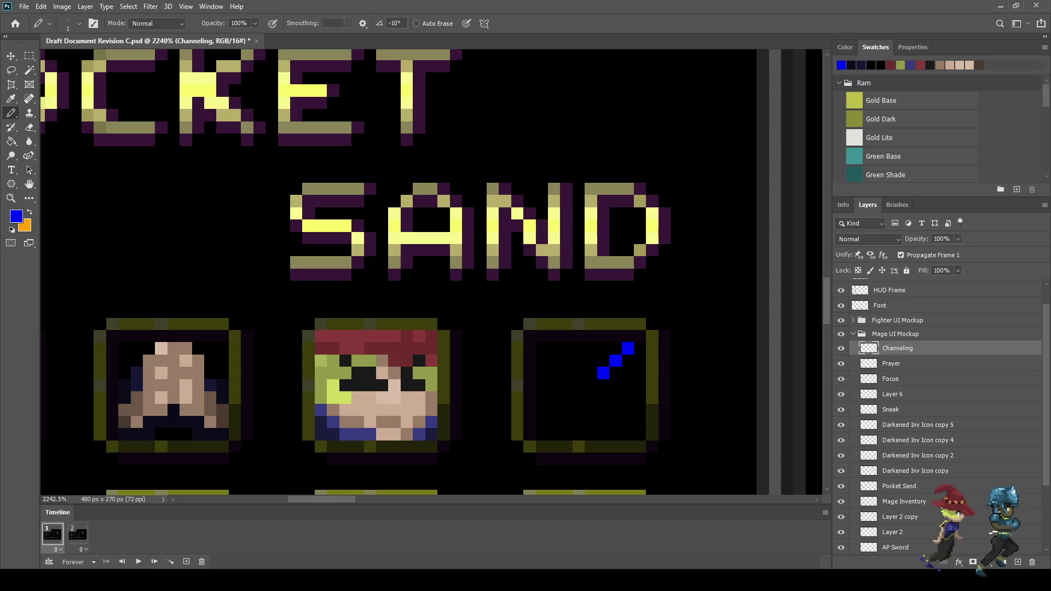
pyautogui.click(567, 386)
pyautogui.click(553, 373)
pyautogui.click(542, 373)
pyautogui.click(541, 362)
pyautogui.hotkey('ctrl', 'z')
# Complete the blue X with tips at the upper-left, lower-left and lower-right.
pyautogui.click(530, 348)
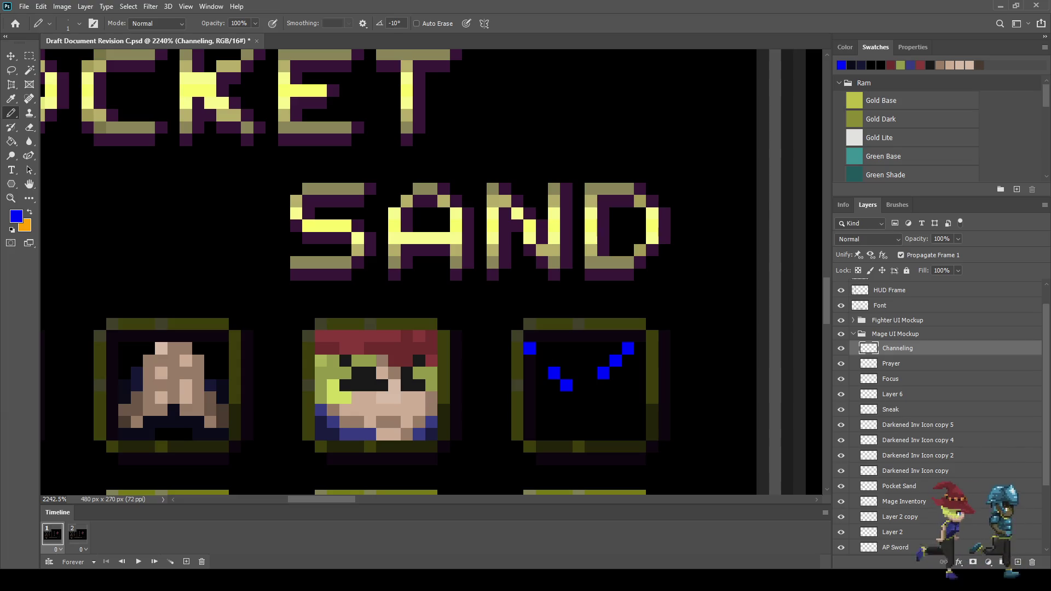
pyautogui.click(578, 410)
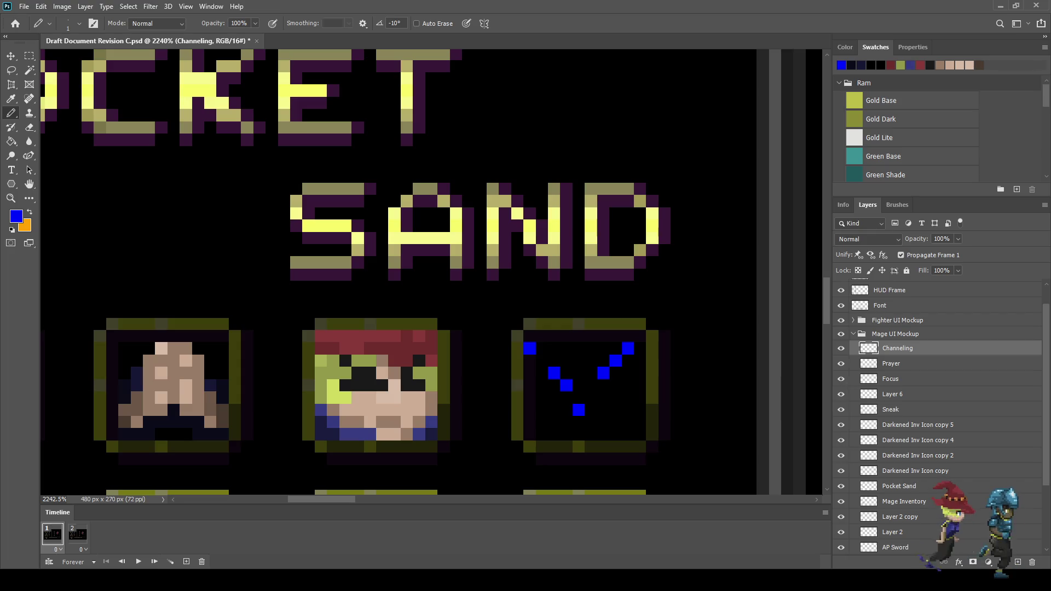
pyautogui.click(554, 422)
pyautogui.click(530, 433)
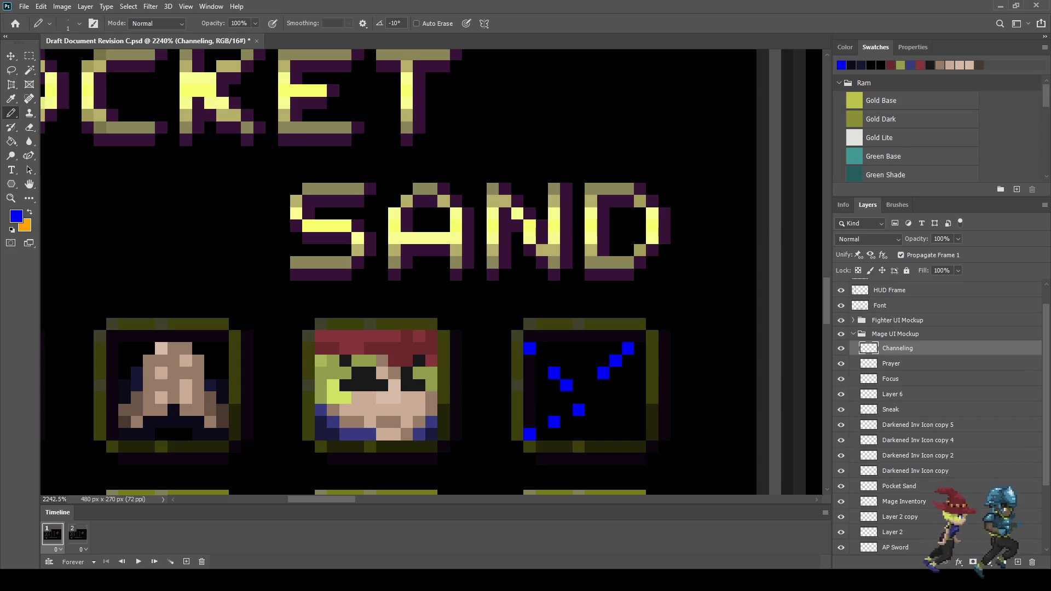
pyautogui.click(602, 397)
pyautogui.click(615, 410)
pyautogui.click(640, 422)
pyautogui.hotkey('ctrl', 'z')
pyautogui.click(640, 434)
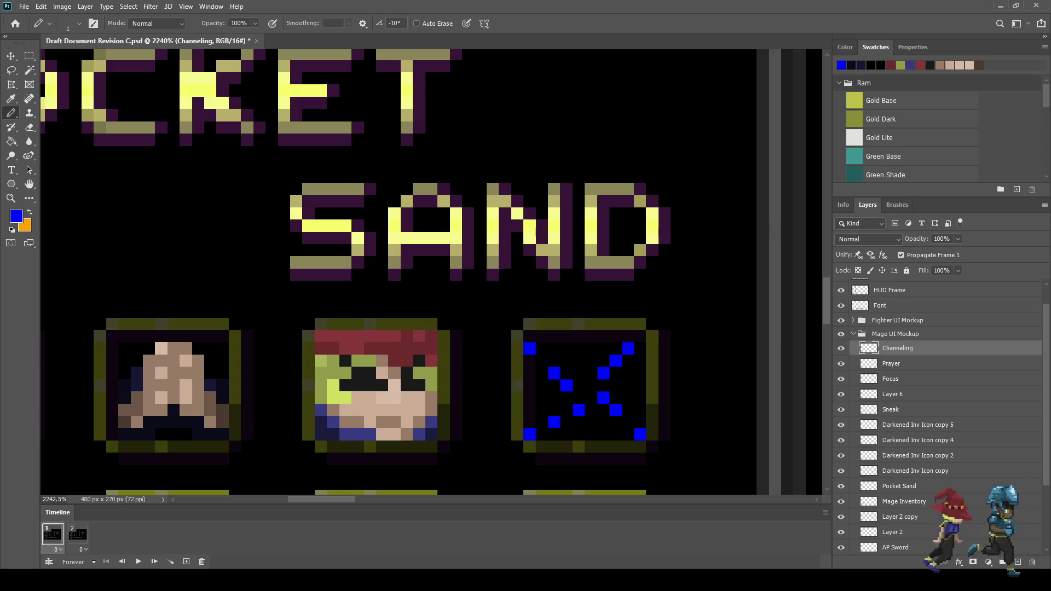
# Sample a dark navy from the mana bar for the X's tips.
pyautogui.scroll(-5, 286, 256)
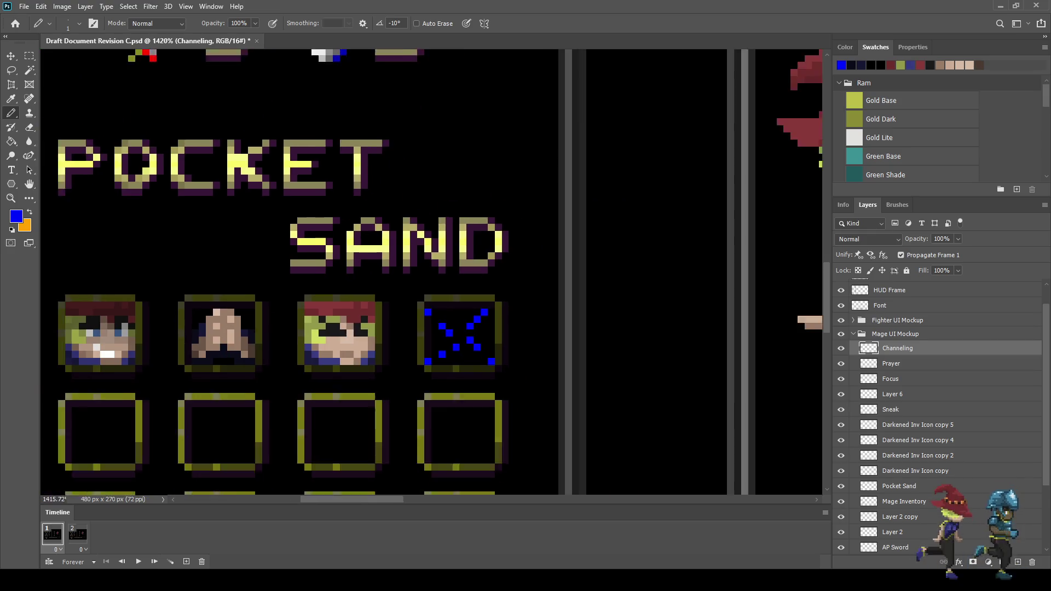
pyautogui.scroll(3, 351, 274)
pyautogui.press('i')
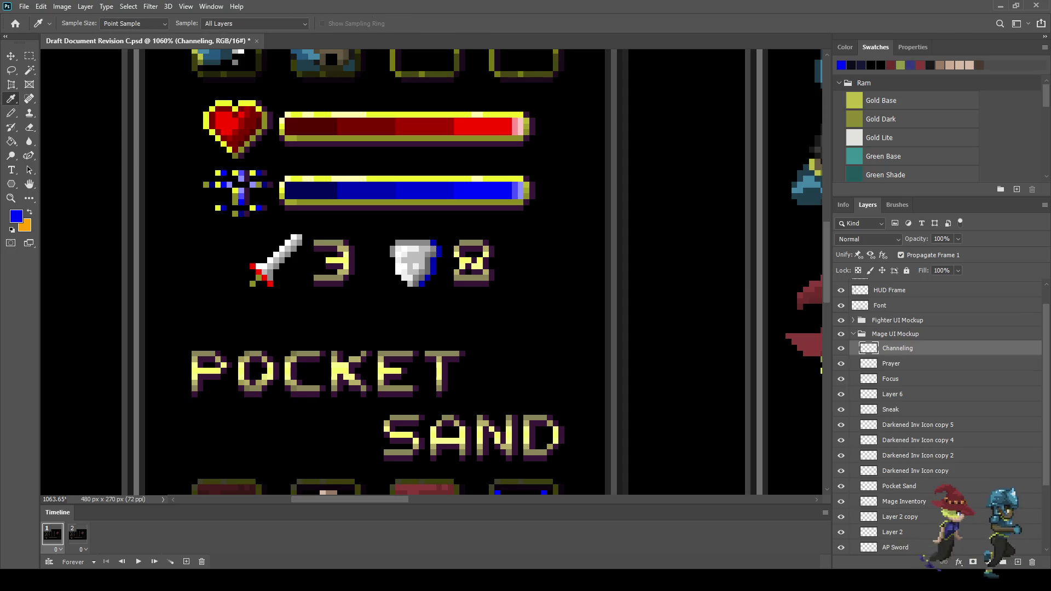
pyautogui.click(424, 190)
pyautogui.scroll(-4, 465, 344)
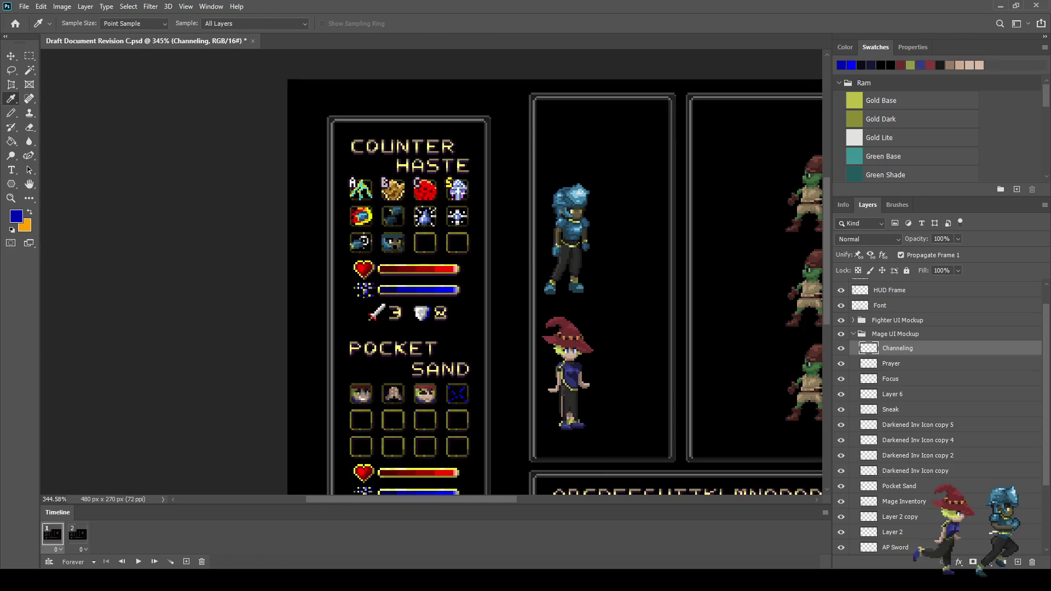
pyautogui.press('b')
pyautogui.scroll(8, 465, 343)
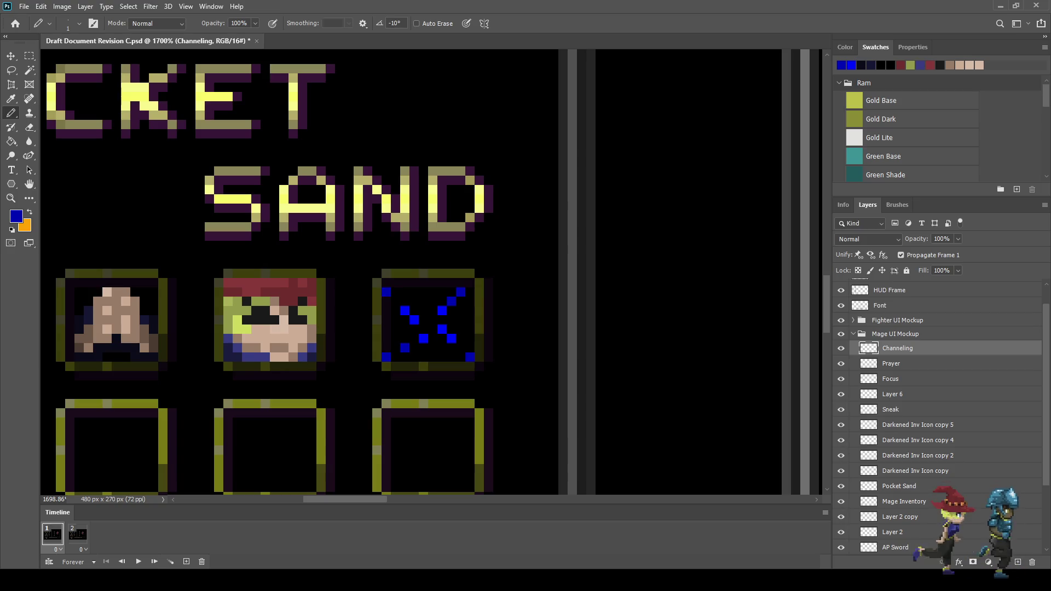
pyautogui.scroll(-3, 437, 274)
pyautogui.scroll(2, 438, 273)
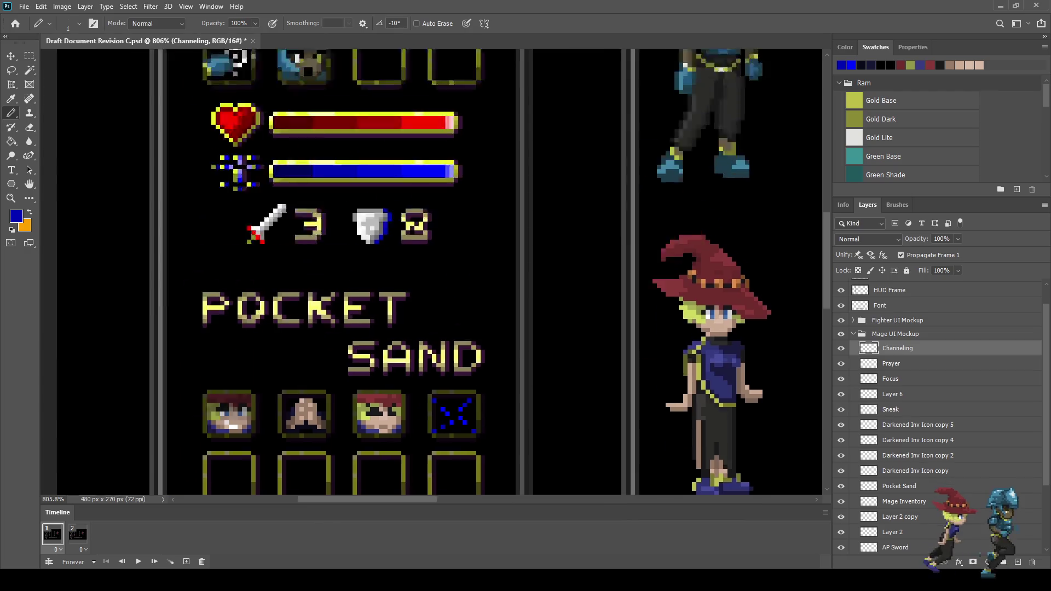
pyautogui.press('i')
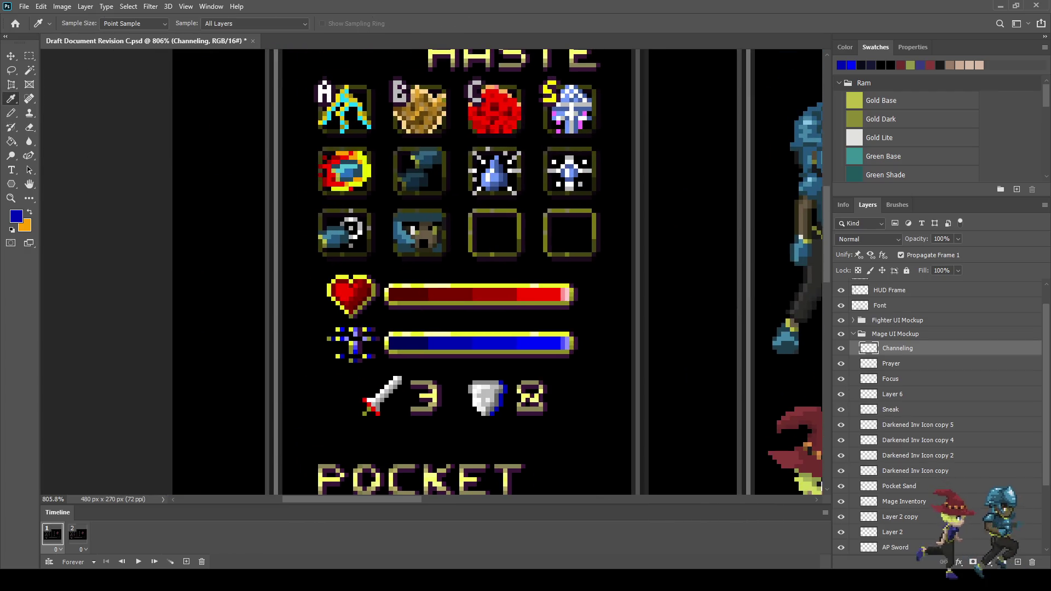
pyautogui.click(394, 344)
pyautogui.press('b')
pyautogui.scroll(-3, 394, 343)
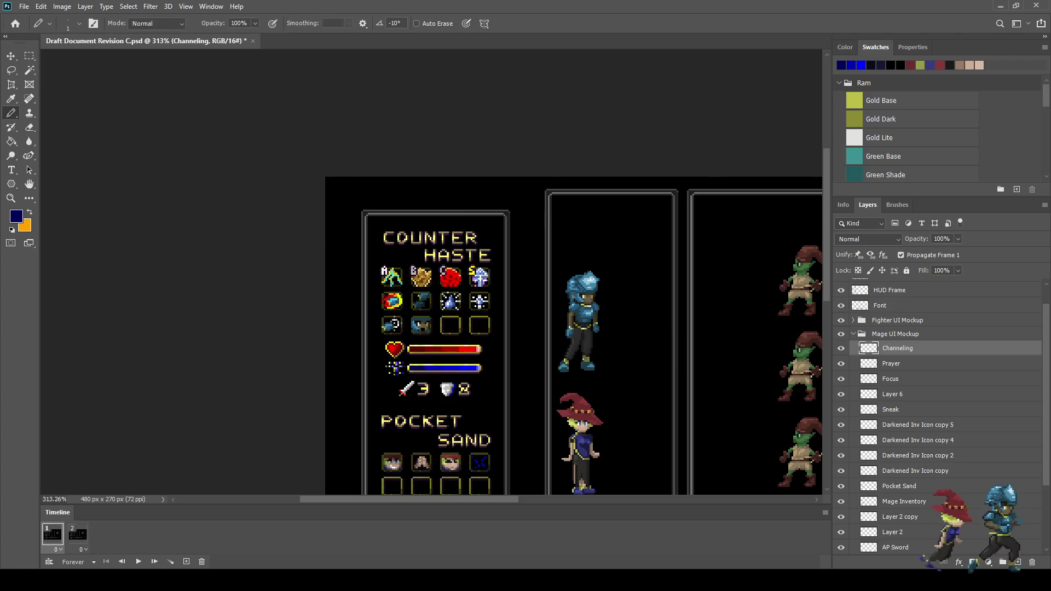
pyautogui.scroll(2, 395, 344)
pyautogui.scroll(5, 495, 488)
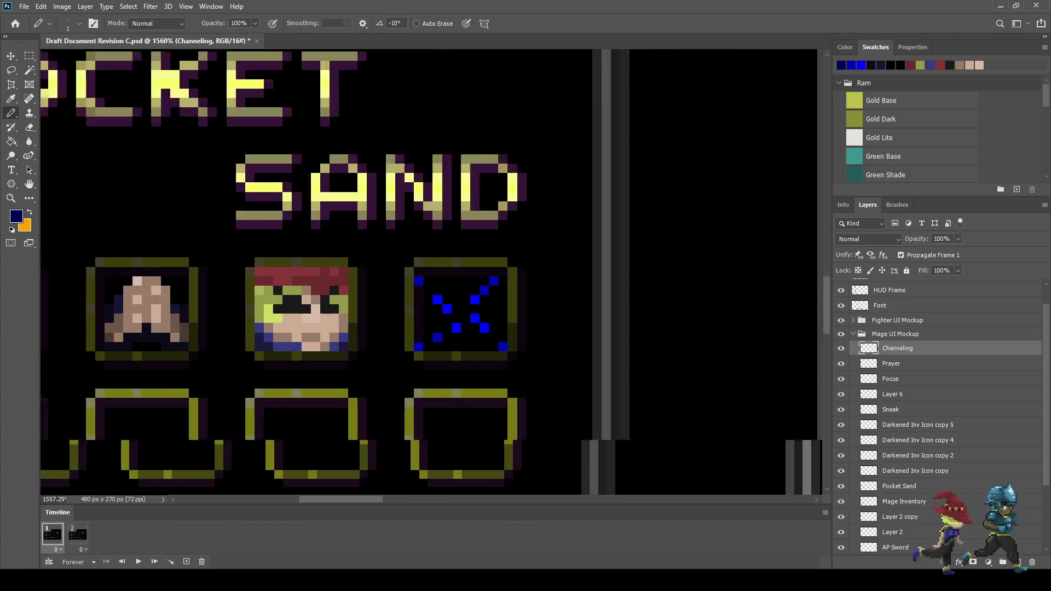
# Darken all four tips of the blue X to navy.
pyautogui.click(512, 345)
pyautogui.click(500, 258)
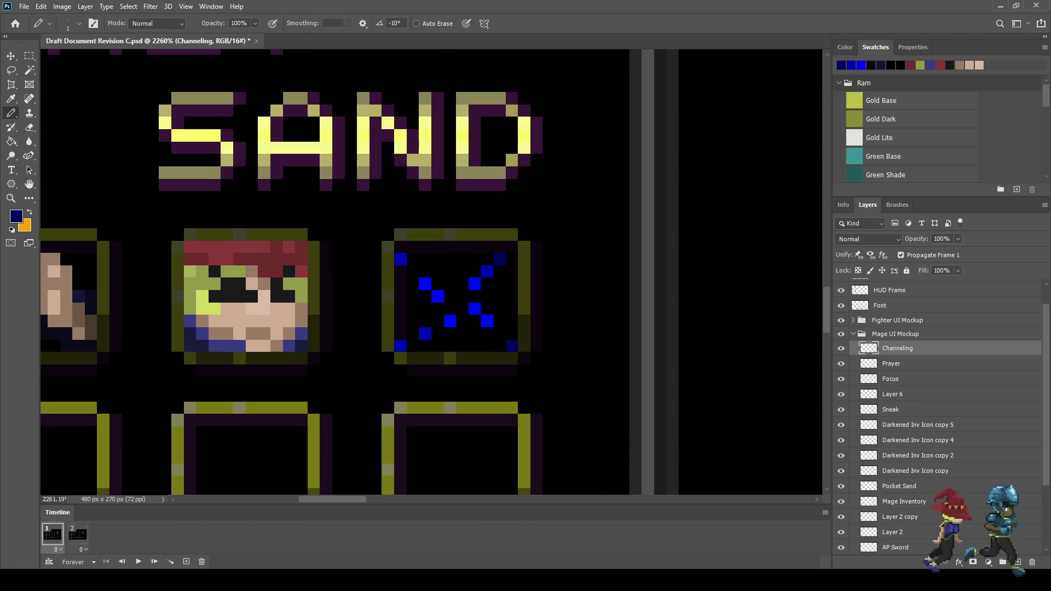
pyautogui.click(401, 259)
pyautogui.click(401, 346)
pyautogui.scroll(-6, 400, 350)
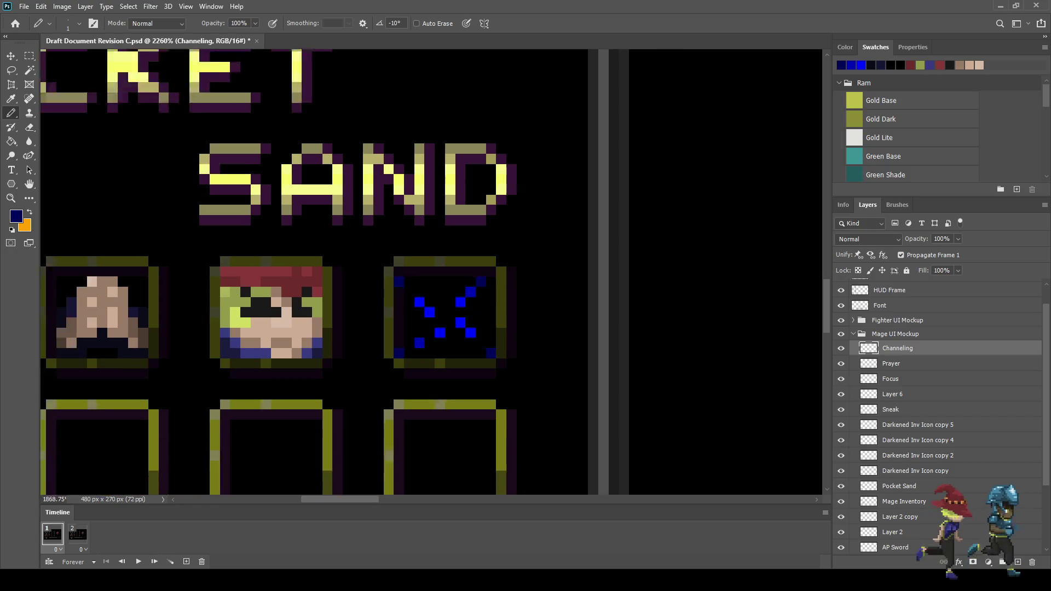
pyautogui.scroll(3, 404, 390)
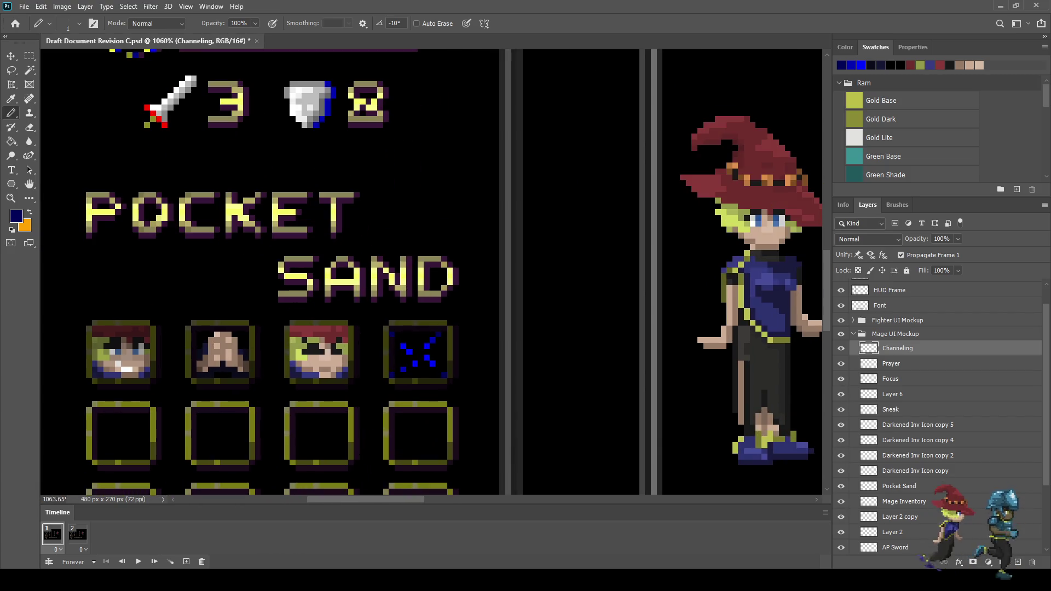
pyautogui.scroll(-3, 400, 377)
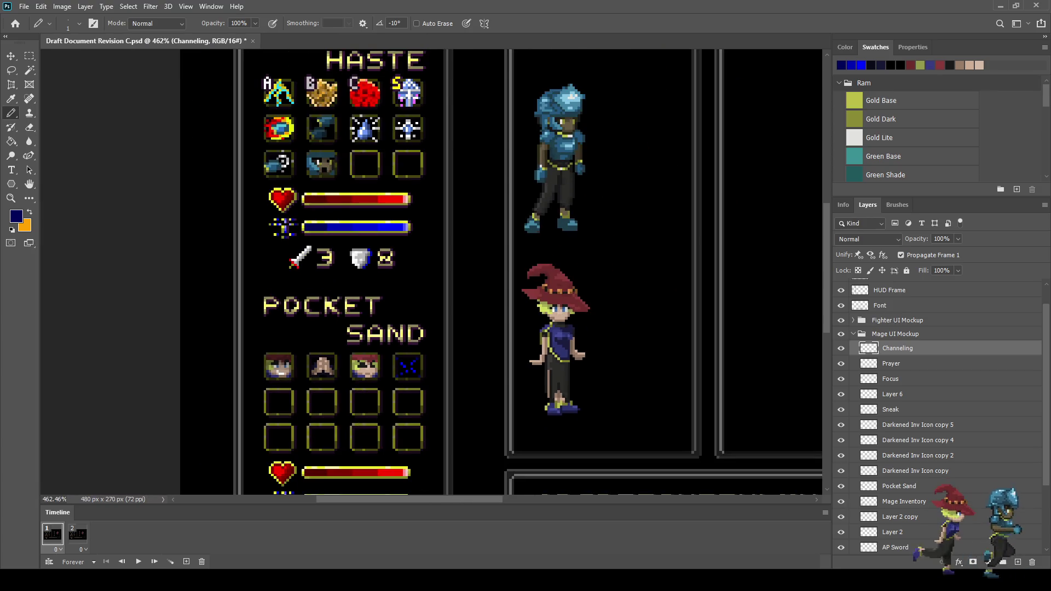
pyautogui.scroll(5, 405, 382)
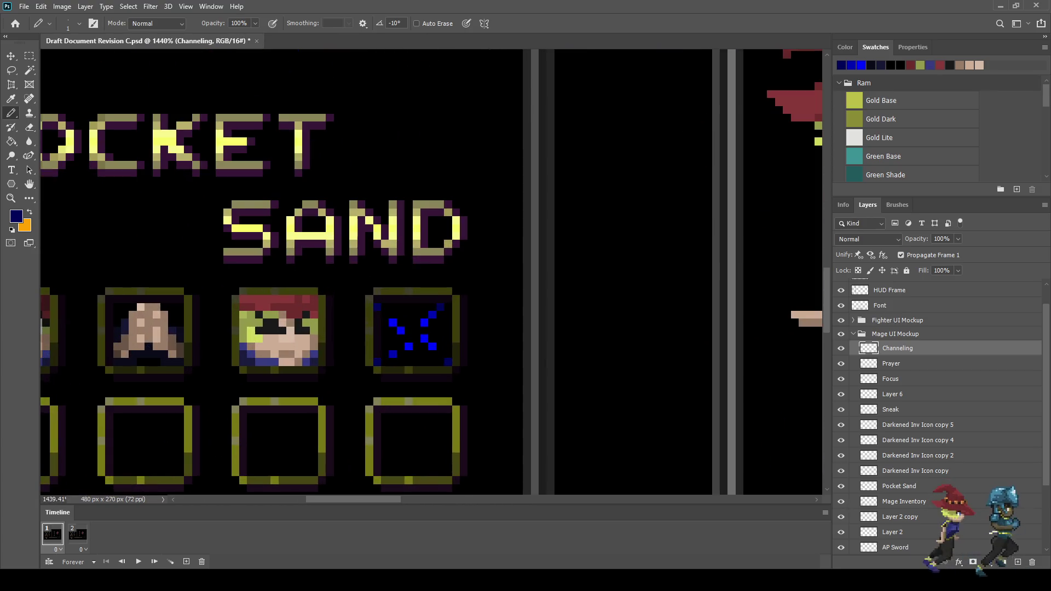
pyautogui.press('i')
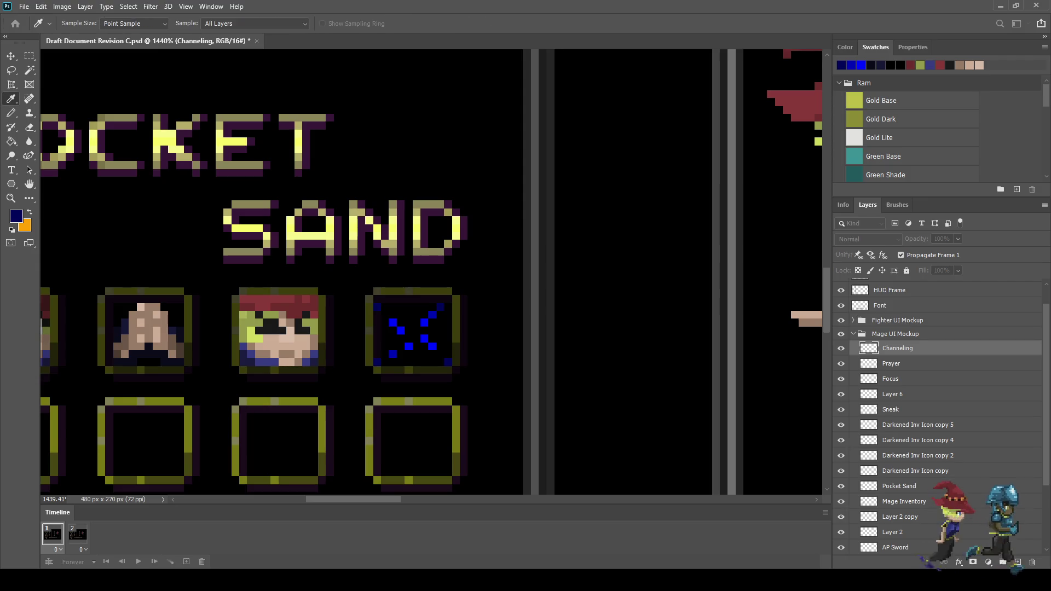
# Add light purple glow pixels at the sparkle's centre and several outer points.
pyautogui.press('b')
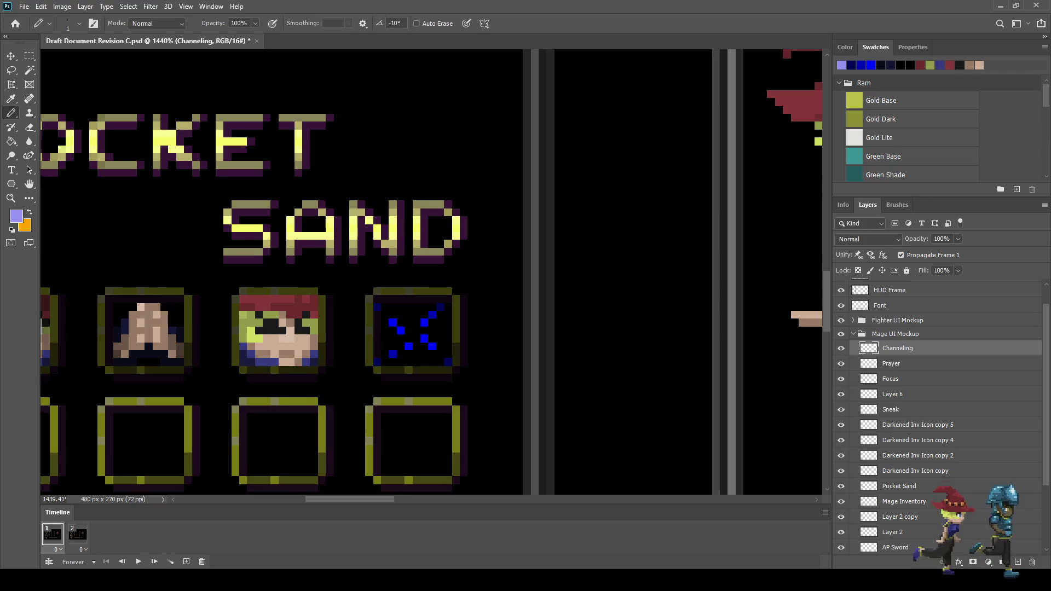
pyautogui.scroll(3, 415, 323)
pyautogui.click(399, 340)
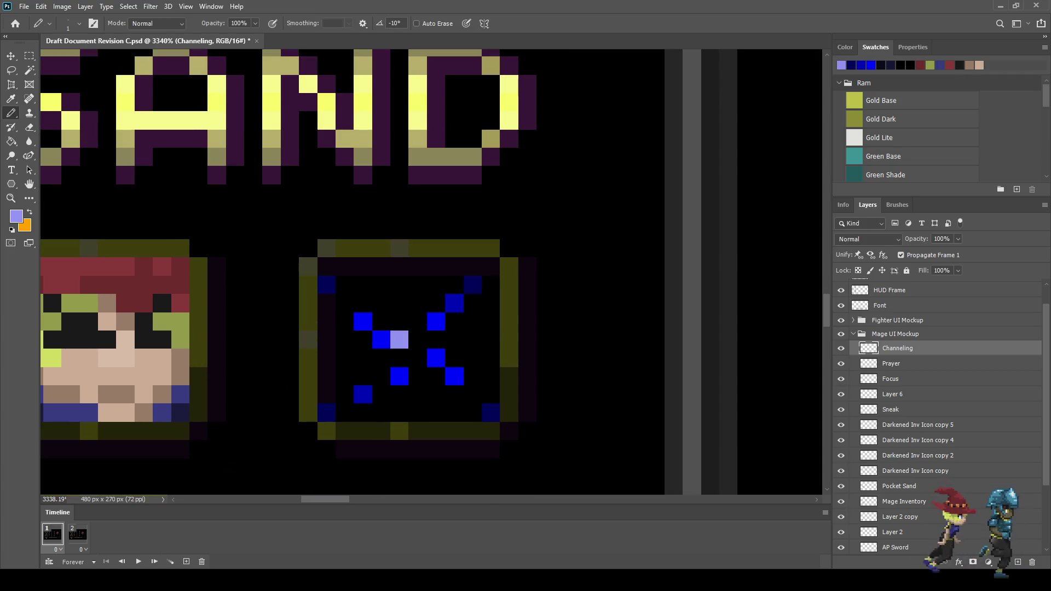
pyautogui.click(417, 321)
pyautogui.click(417, 358)
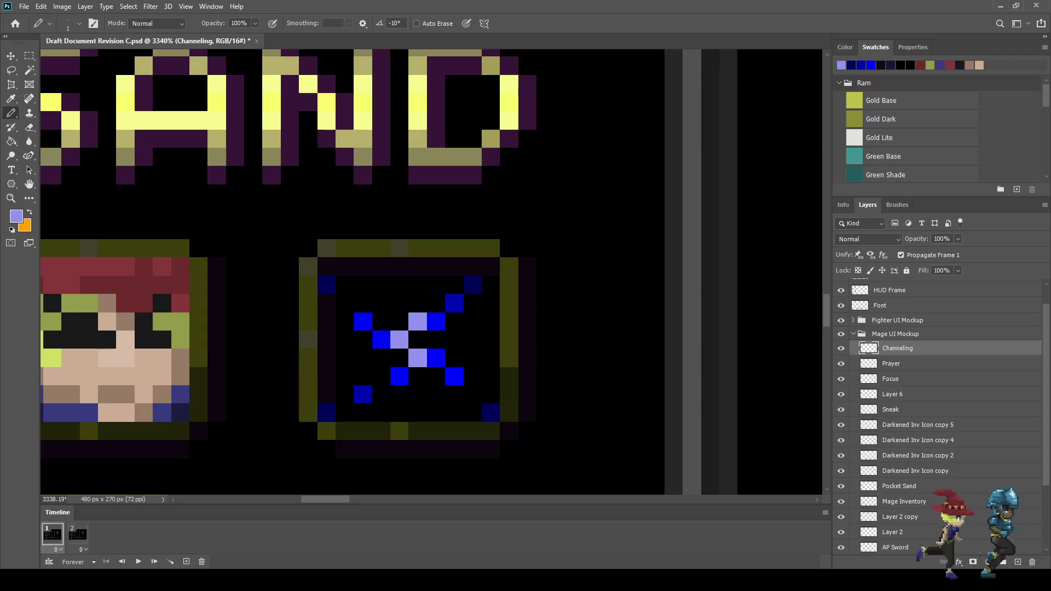
pyautogui.click(436, 340)
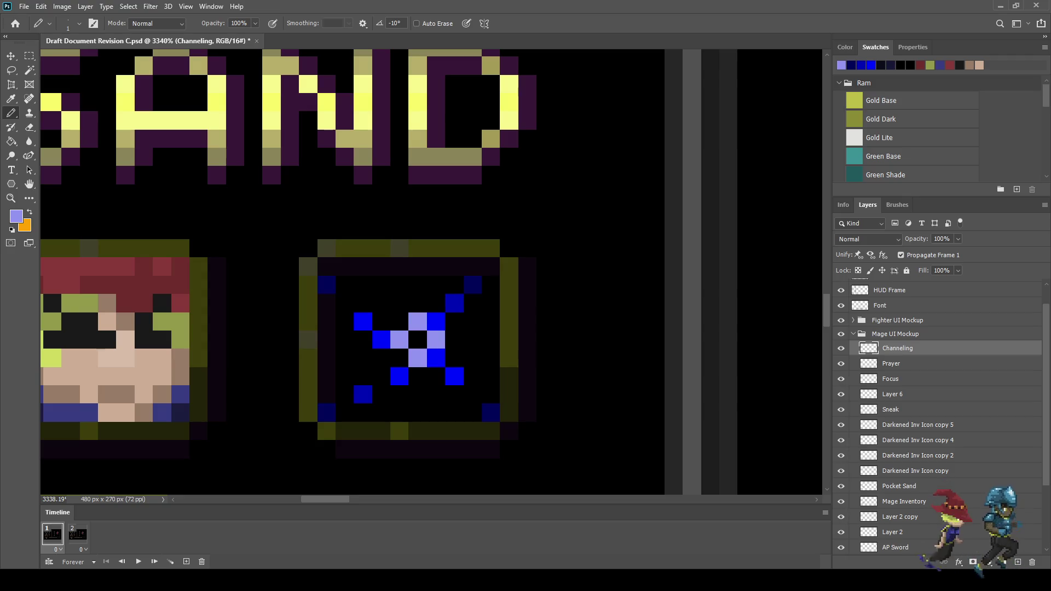
pyautogui.click(381, 304)
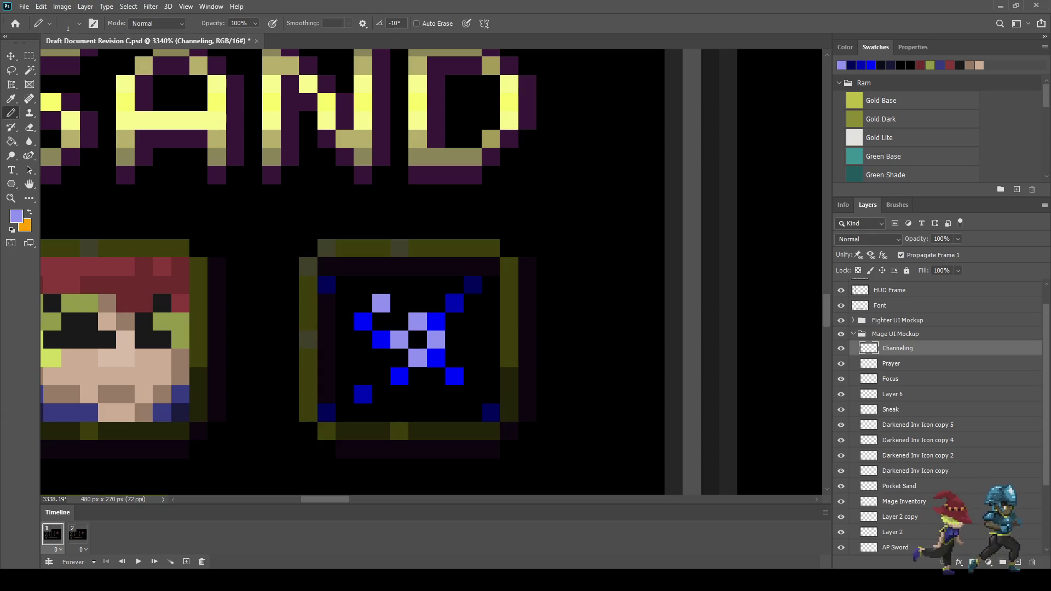
pyautogui.click(473, 340)
pyautogui.click(418, 394)
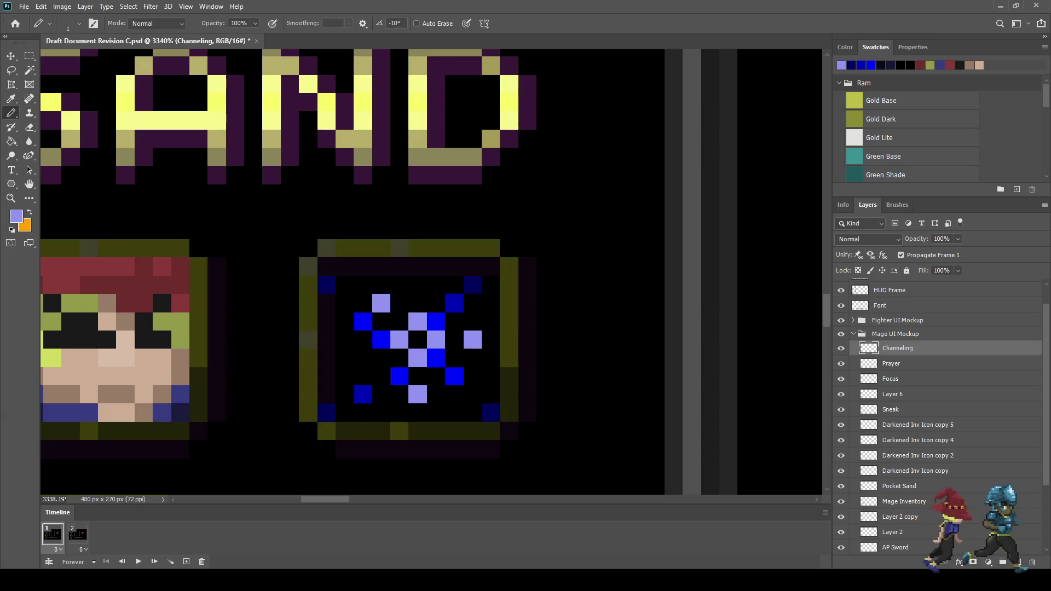
pyautogui.scroll(-10, 432, 274)
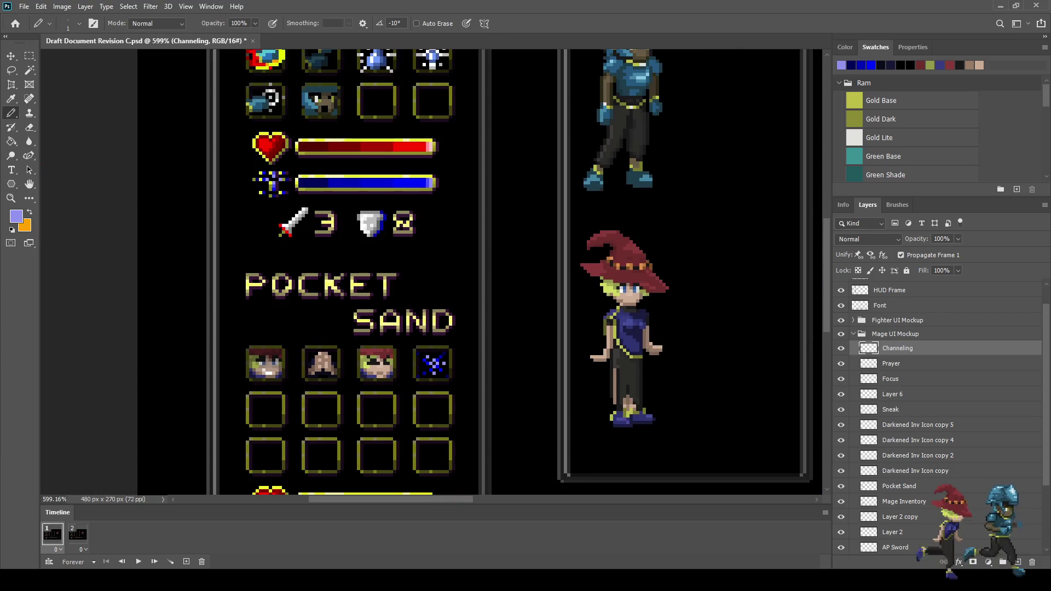
pyautogui.scroll(9, 447, 357)
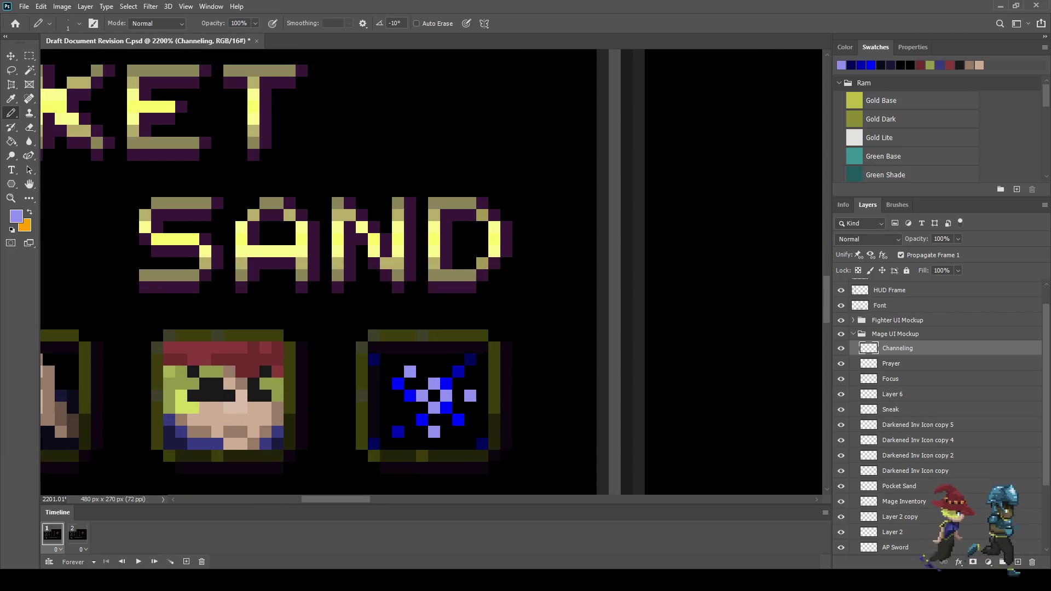
pyautogui.press('i')
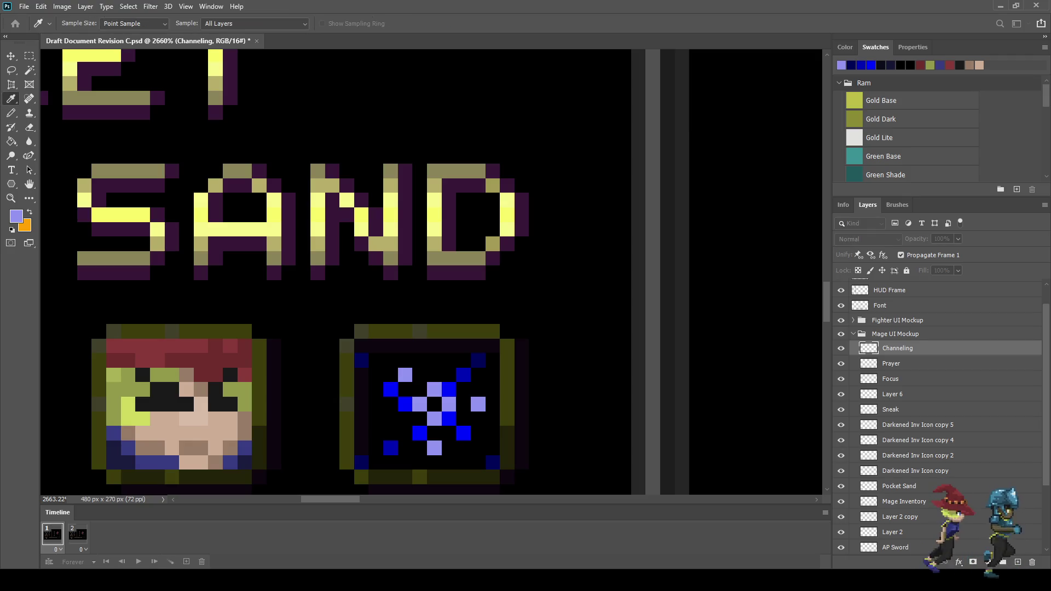
# Paint a white pixel at the sparkle's centre, removing a stray white pixel on the frame.
pyautogui.press('b')
pyautogui.click(435, 404)
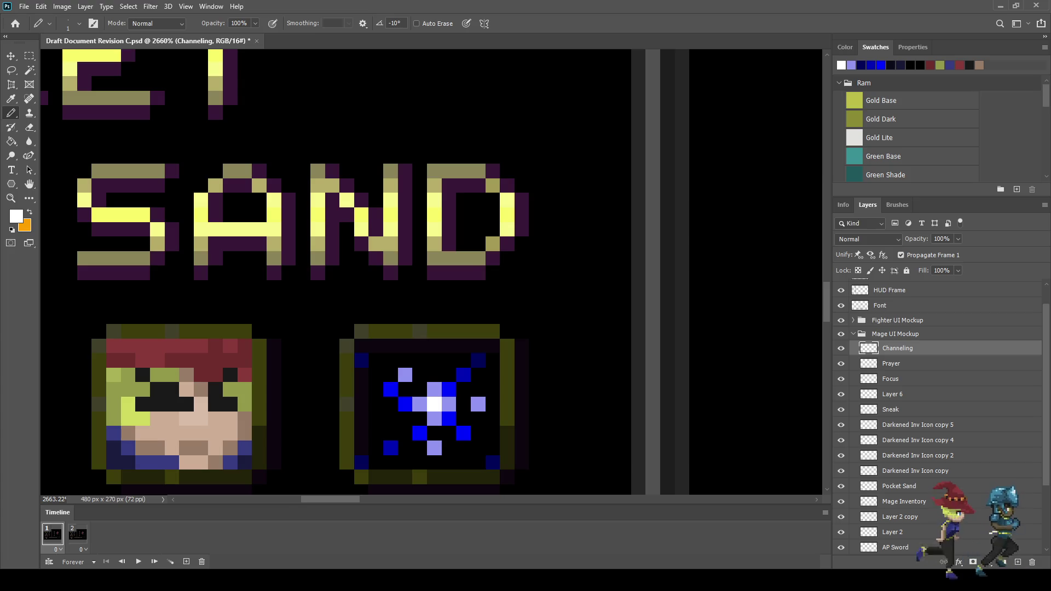
pyautogui.scroll(-10, 417, 404)
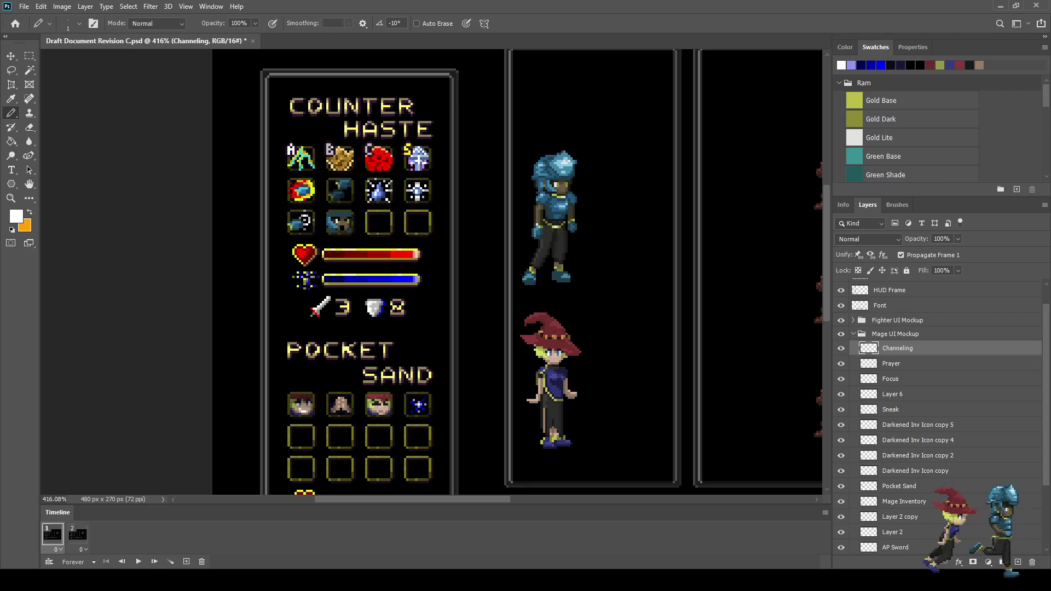
pyautogui.scroll(8, 405, 405)
pyautogui.scroll(-6, 400, 385)
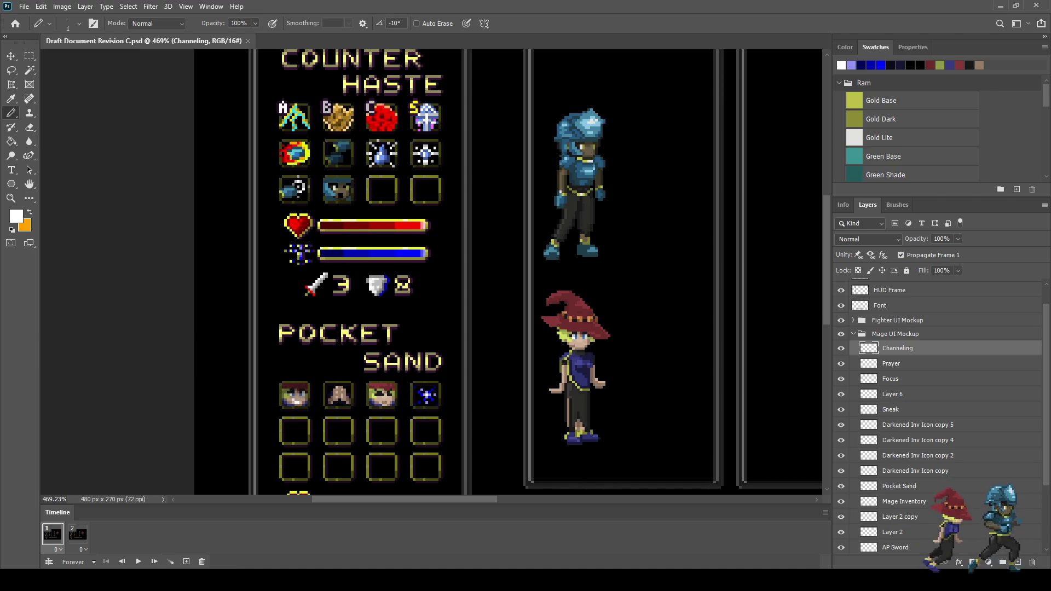
pyautogui.scroll(6, 436, 394)
pyautogui.scroll(5, 403, 378)
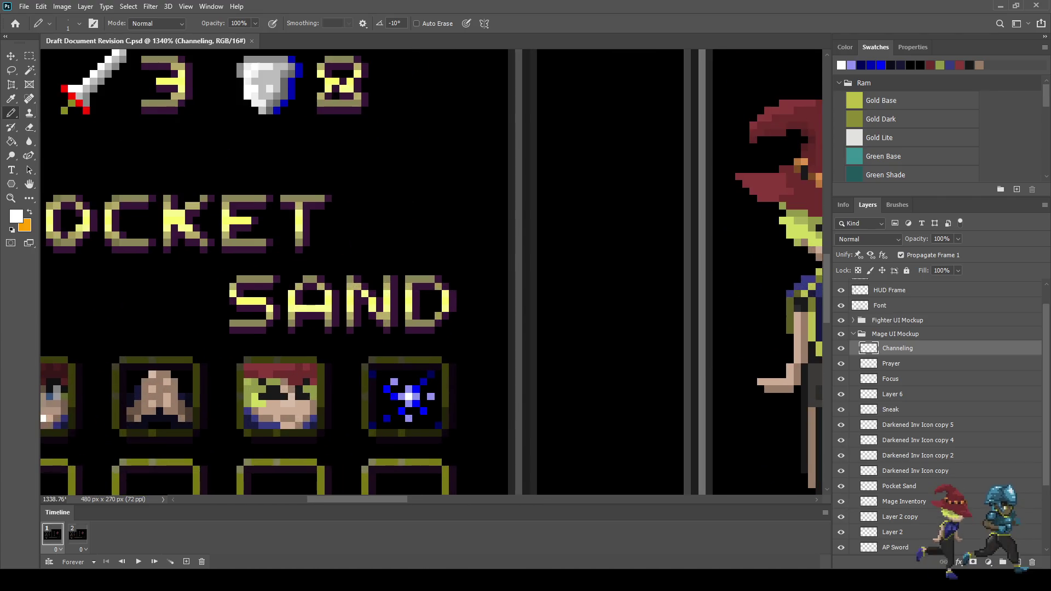
pyautogui.click(400, 360)
pyautogui.hotkey('ctrl', 'z')
pyautogui.scroll(-2, 306, 273)
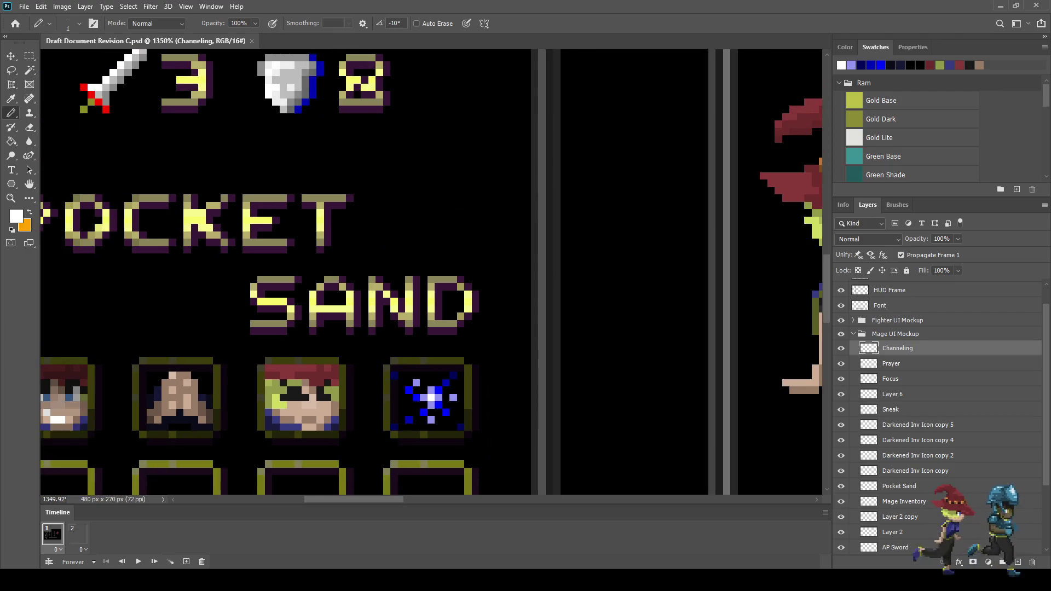
pyautogui.scroll(2, 307, 274)
# Sample dark navy and paint a pixel on the frame's top edge.
pyautogui.press('i')
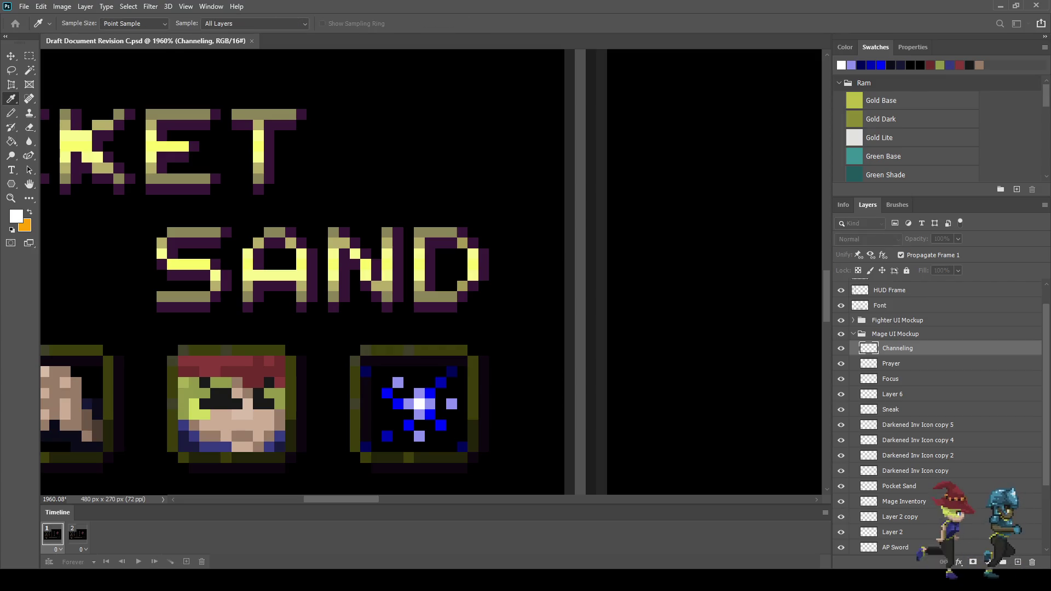
pyautogui.click(365, 371)
pyautogui.press('b')
pyautogui.click(409, 361)
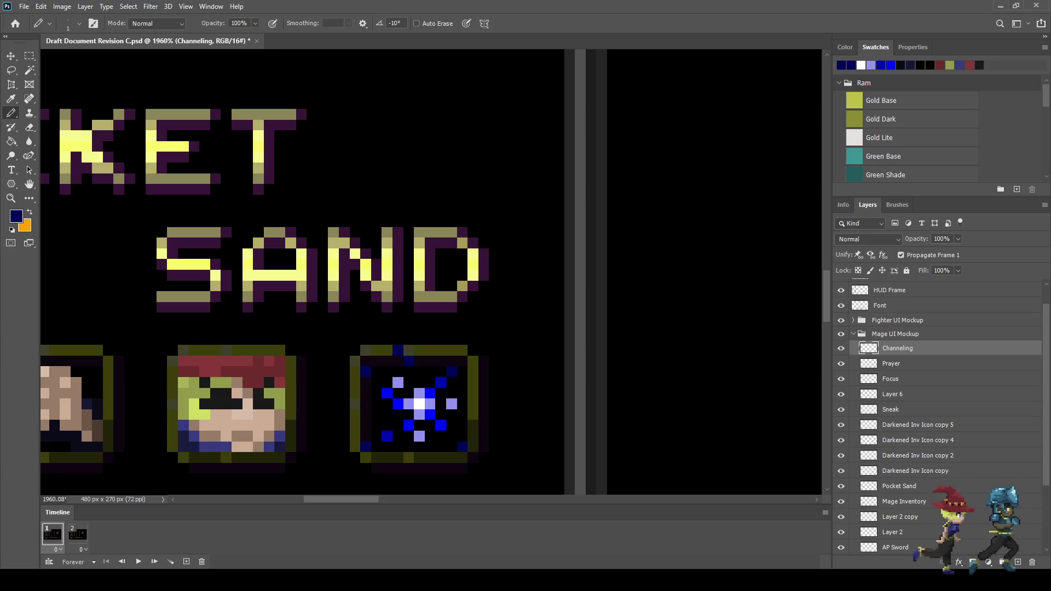
# Paint another dark navy pixel on the top border of the Channeling icon's frame.
pyautogui.scroll(-4, 400, 403)
pyautogui.scroll(-3, 389, 361)
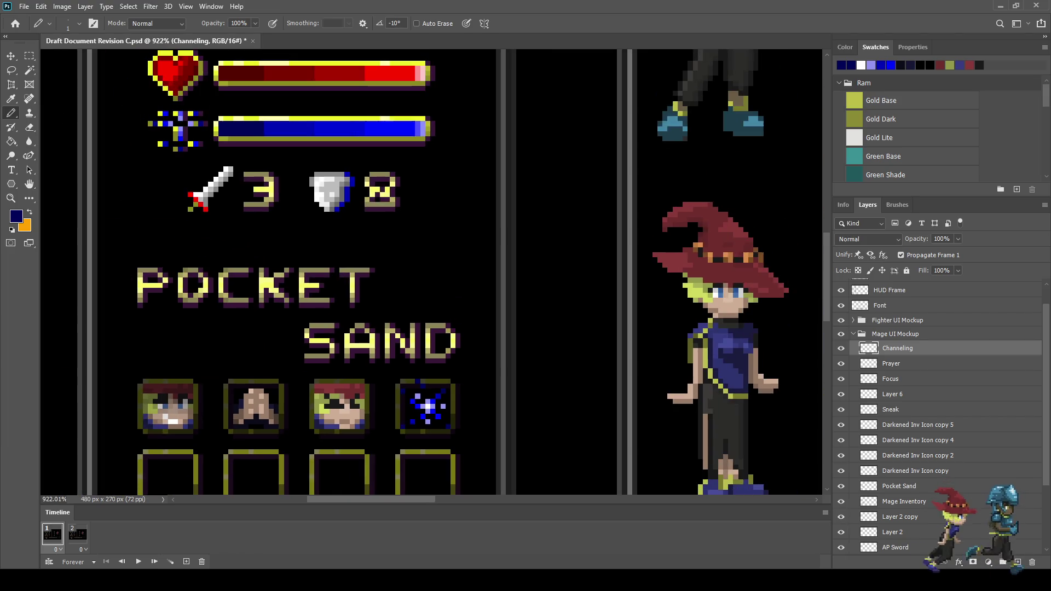
pyautogui.scroll(5, 389, 361)
pyautogui.scroll(2, 419, 372)
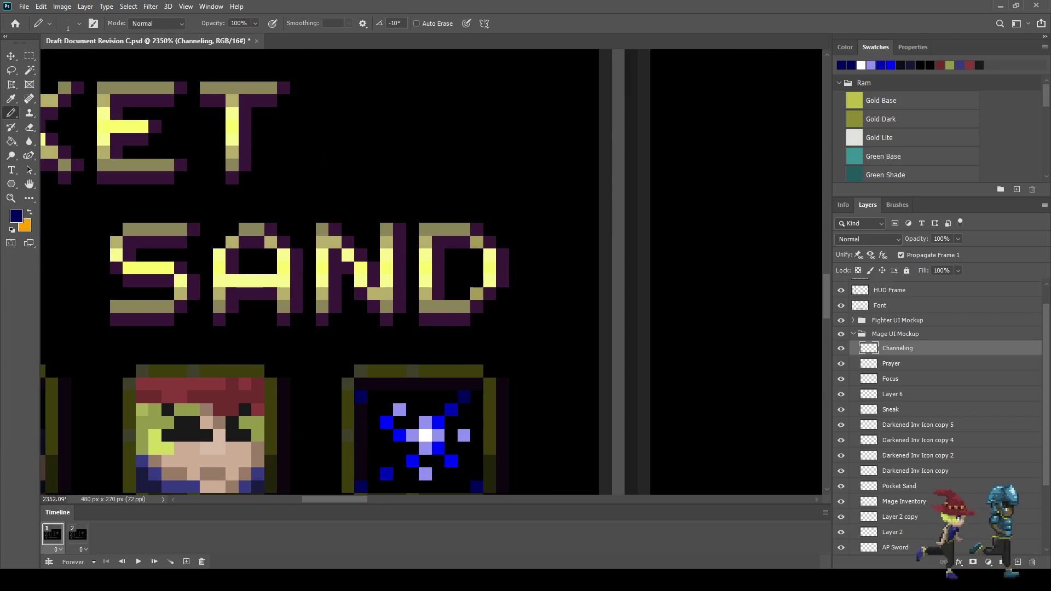
pyautogui.click(412, 371)
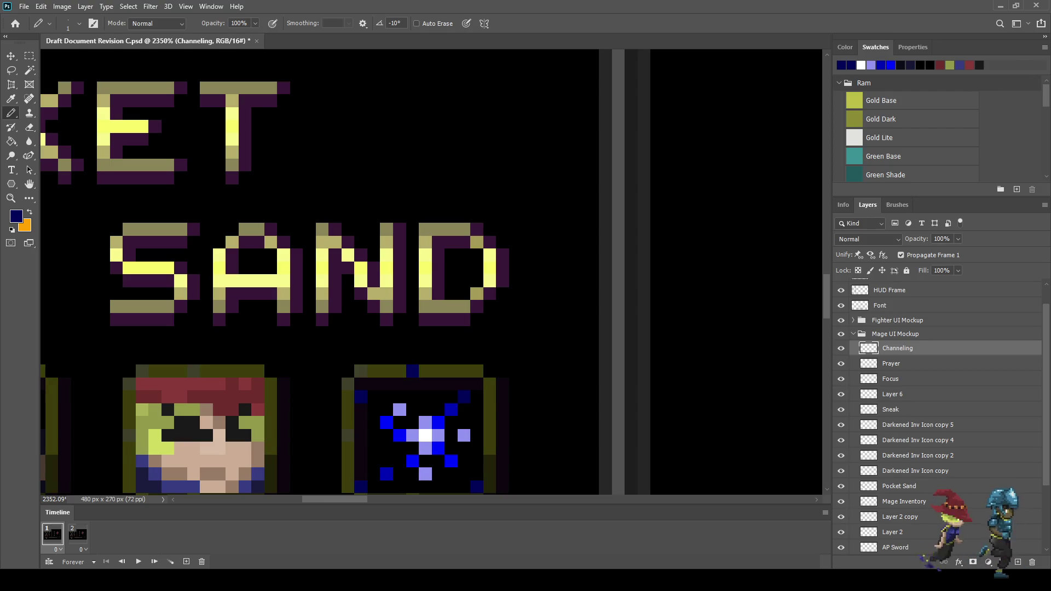
# Recolour a pixel on the frame's bottom edge dark navy.
pyautogui.scroll(-2, 497, 421)
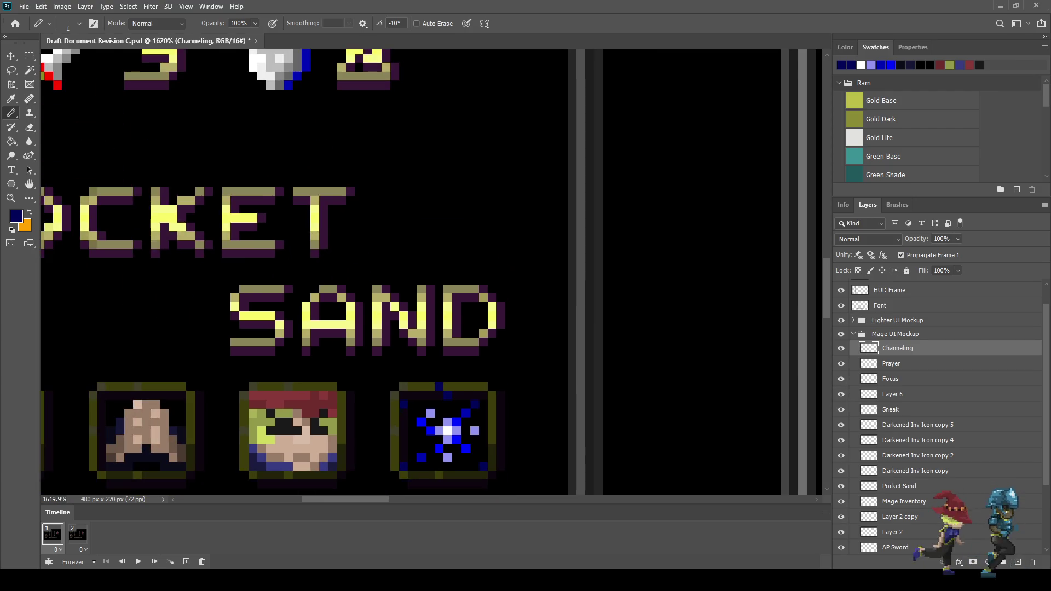
pyautogui.scroll(2, 467, 418)
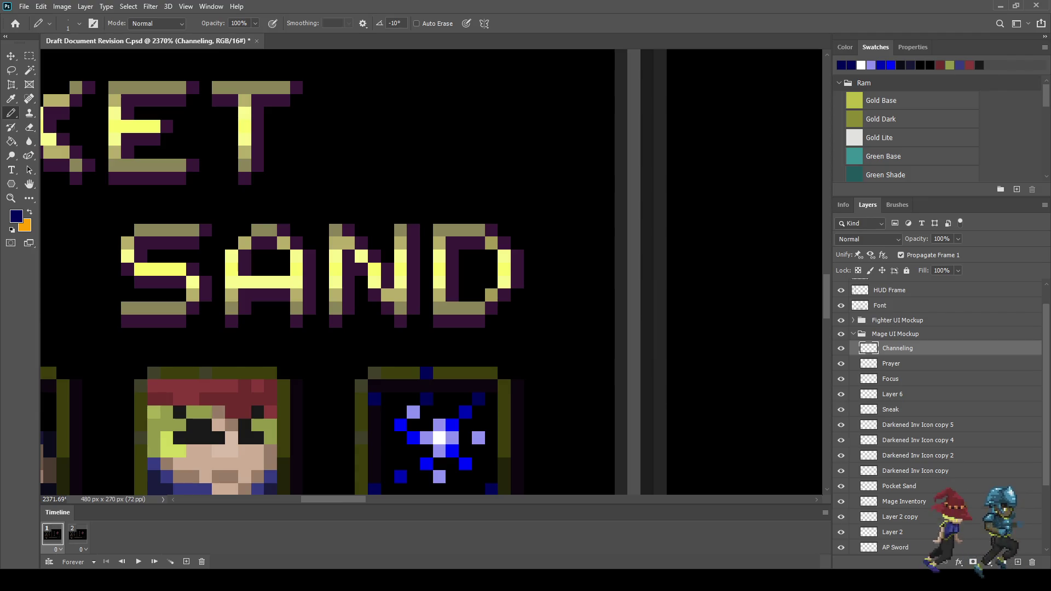
pyautogui.scroll(-4, 493, 393)
pyautogui.scroll(-1, 472, 455)
pyautogui.scroll(5, 471, 454)
pyautogui.click(477, 435)
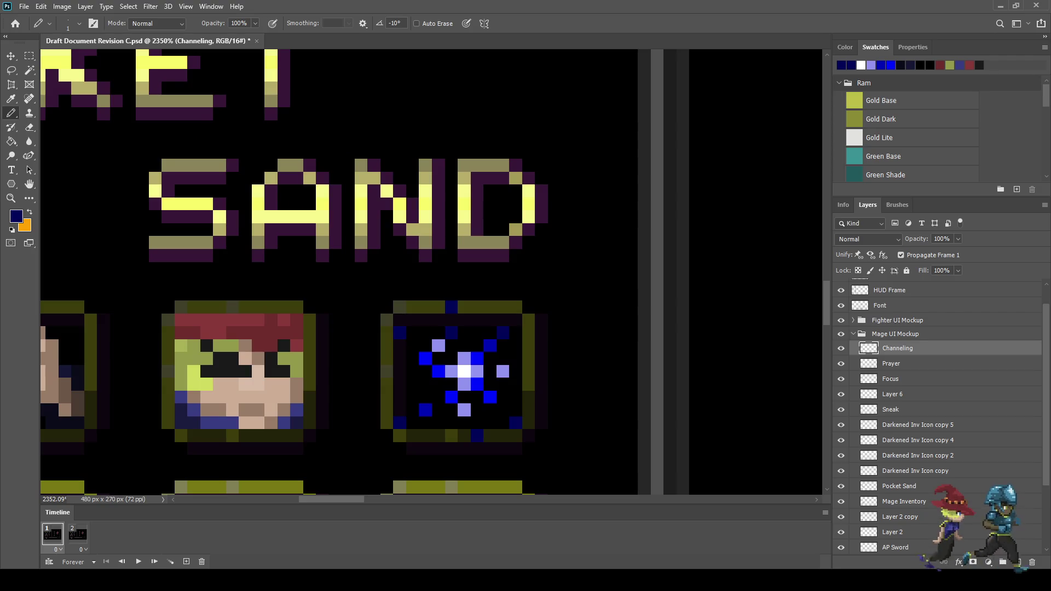
pyautogui.scroll(-5, 568, 424)
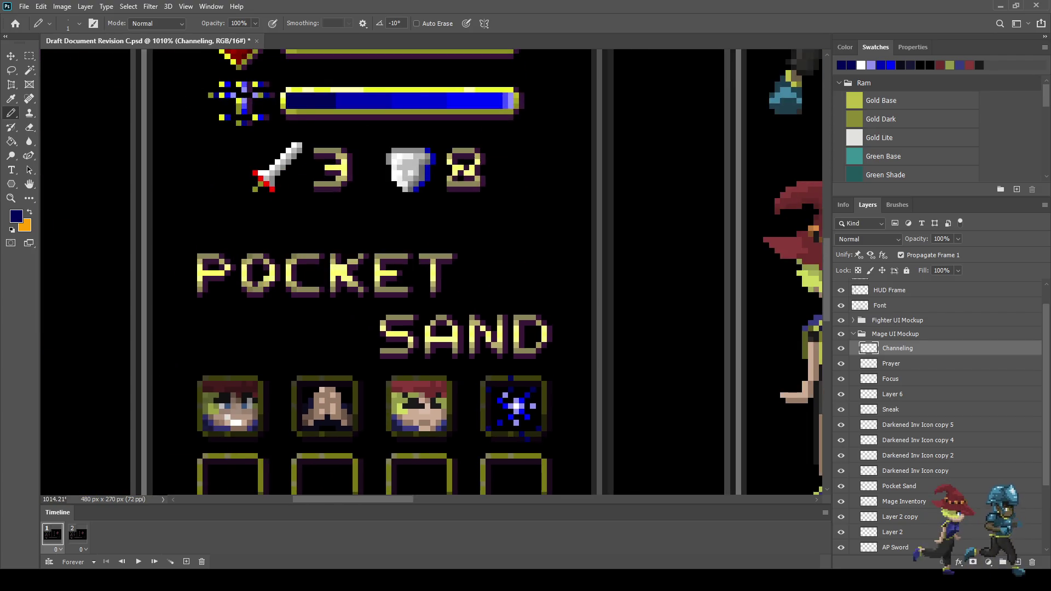
pyautogui.scroll(6, 519, 423)
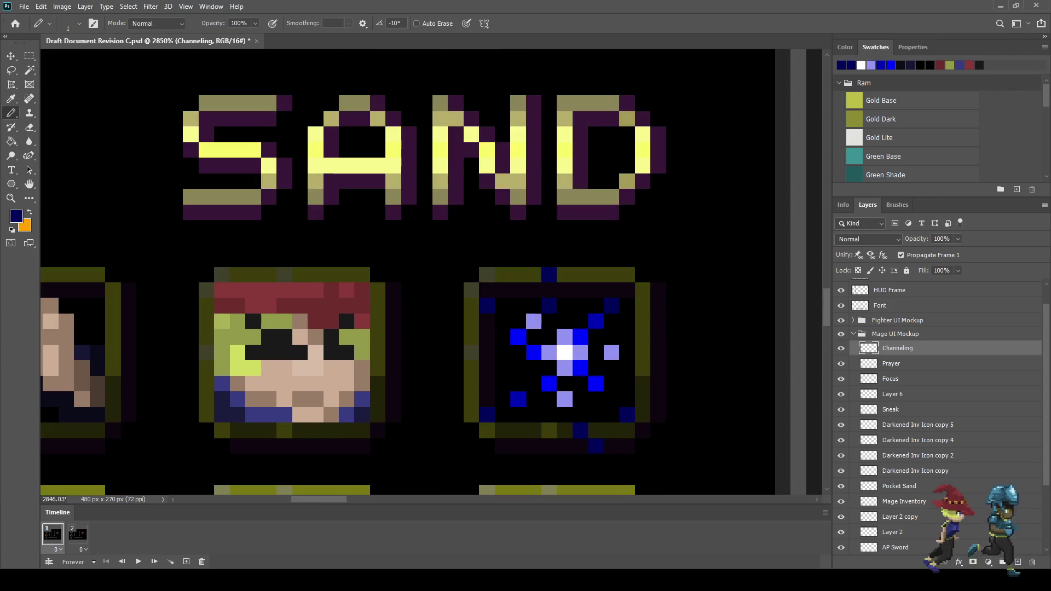
pyautogui.scroll(-6, 536, 422)
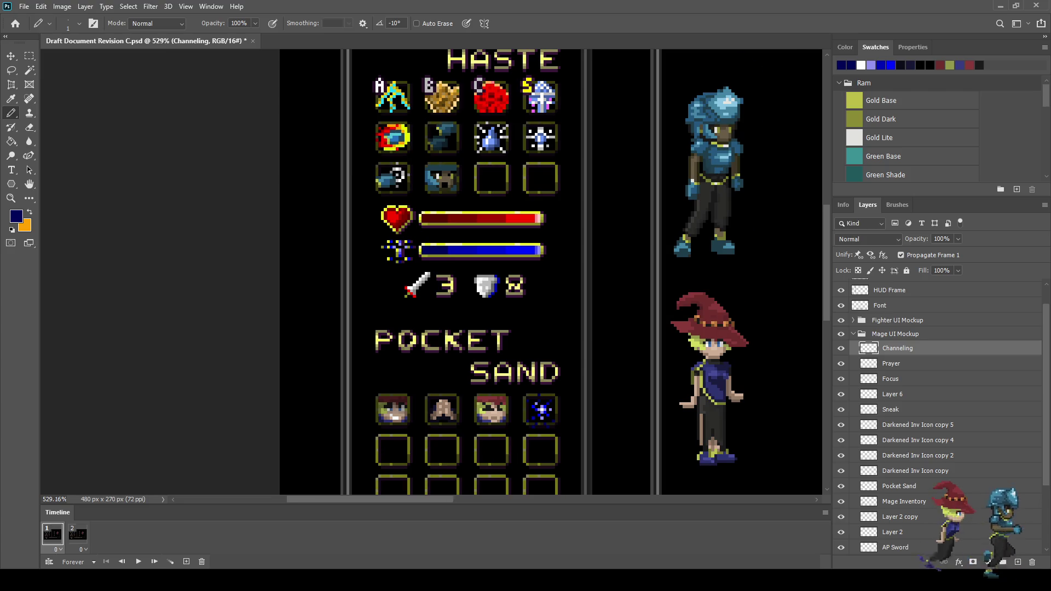
pyautogui.scroll(5, 553, 433)
pyautogui.press('e')
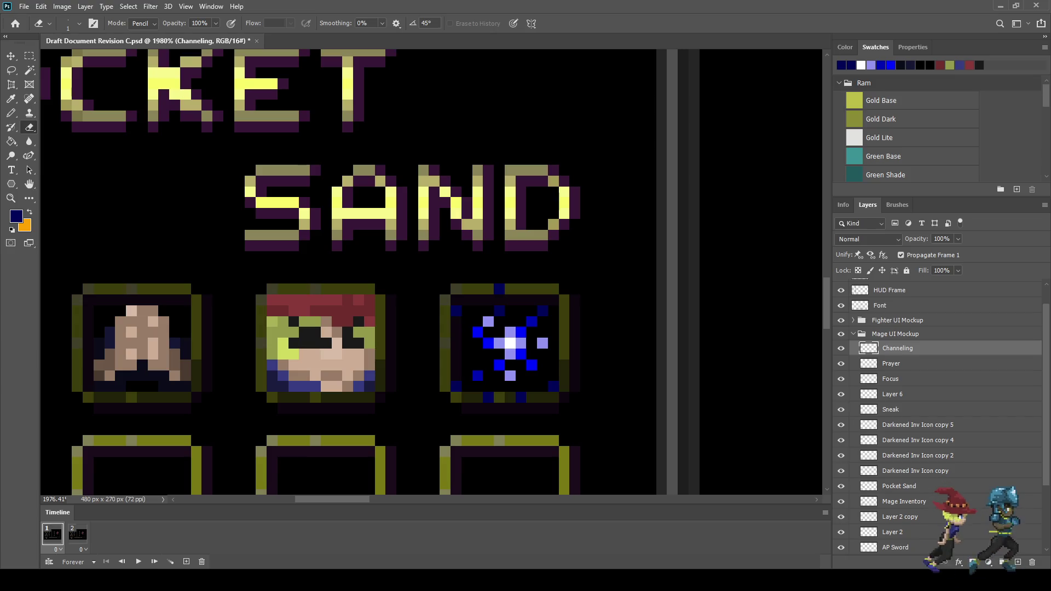
# Save the mage HUD mockup.
pyautogui.scroll(-6, 611, 305)
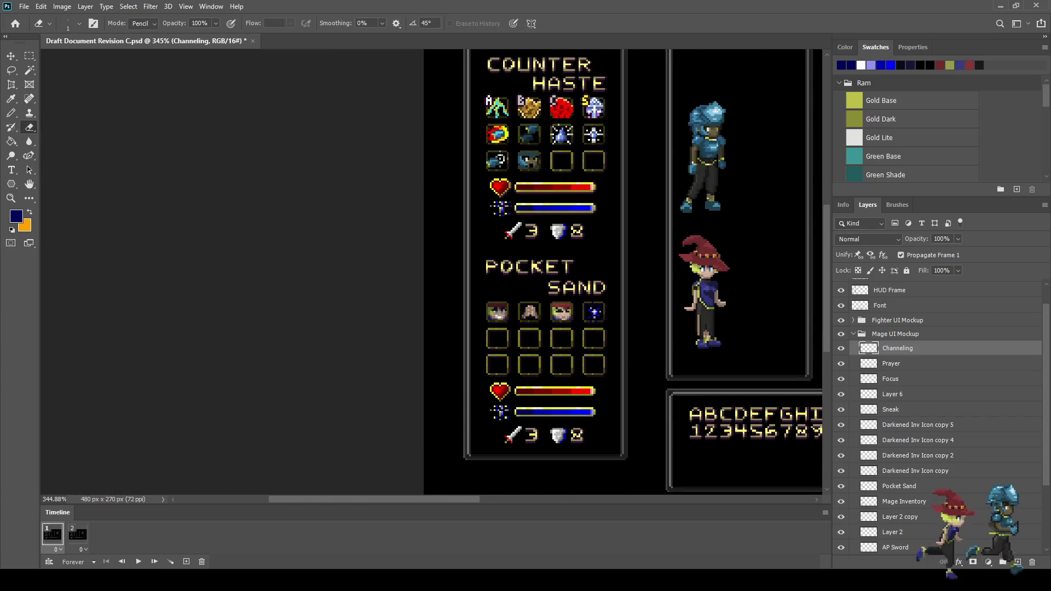
pyautogui.scroll(3, 617, 310)
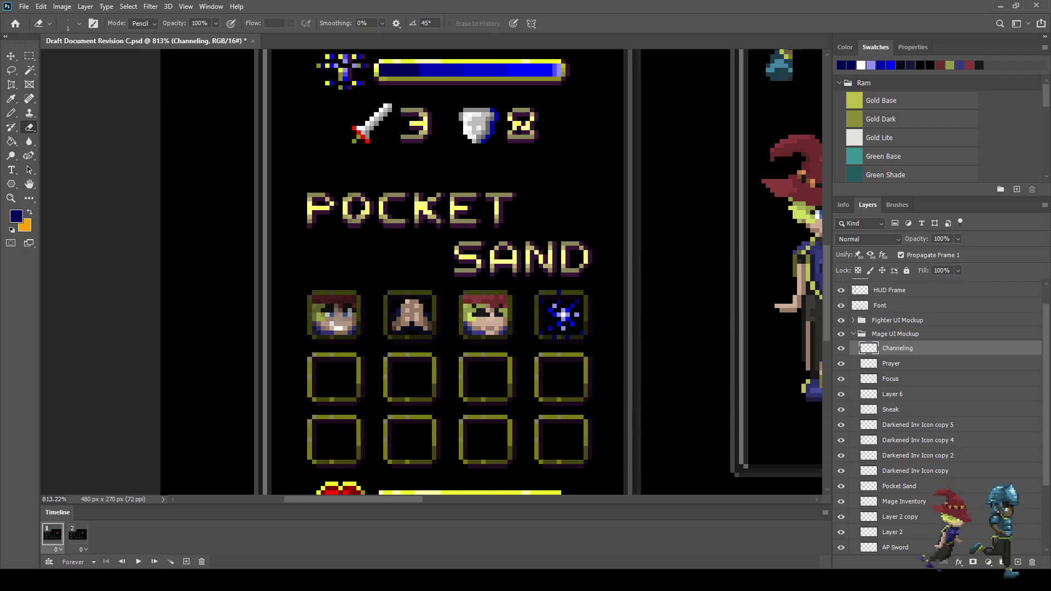
pyautogui.hotkey('ctrl', 's')
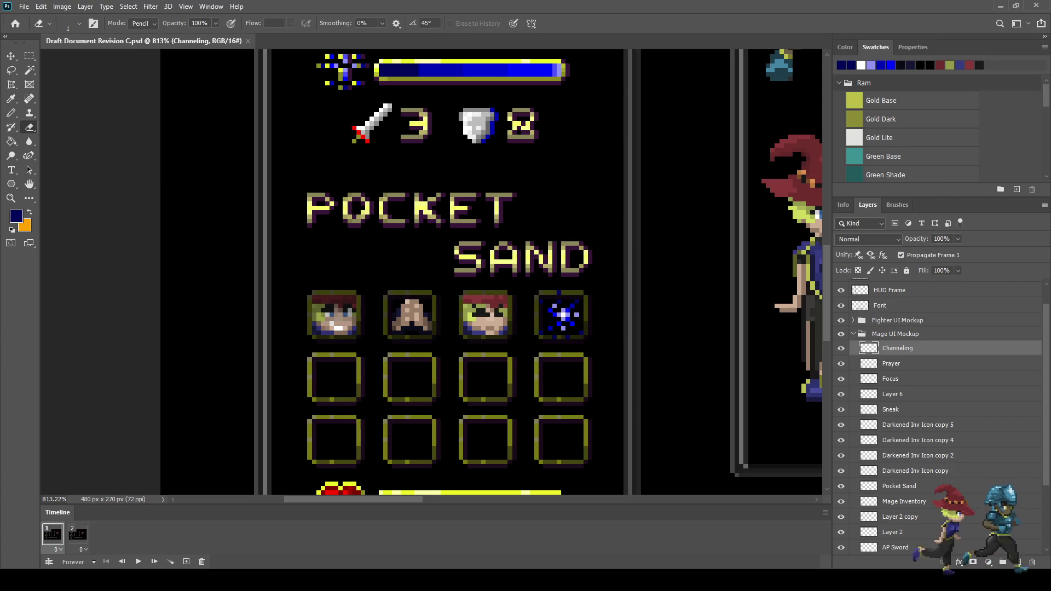
# Erase the stray dark-blue pixel at the icon's bottom-right corner, resave, and view at 100%.
pyautogui.scroll(4, 576, 301)
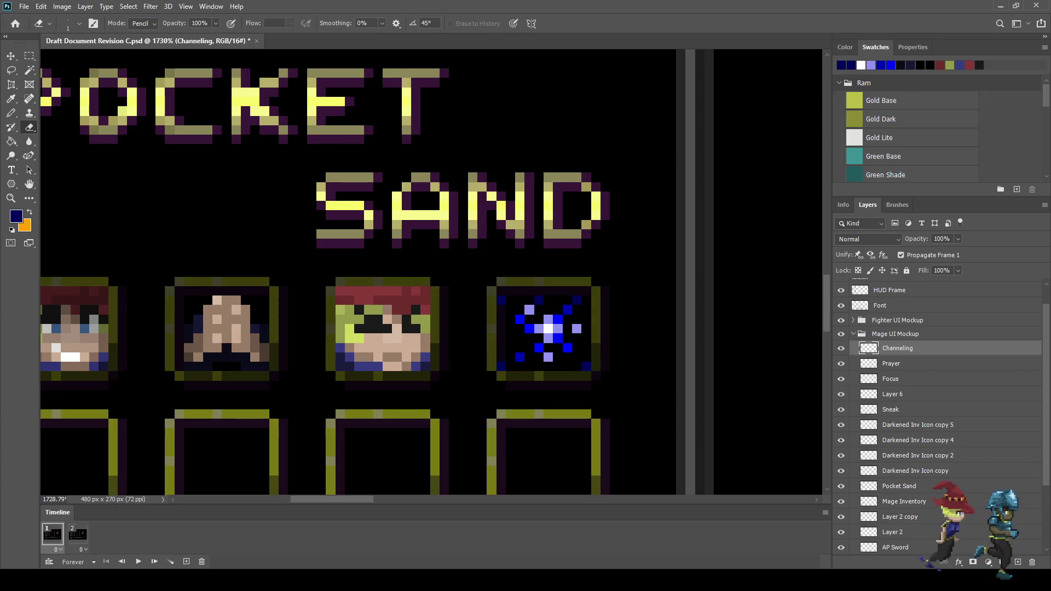
pyautogui.click(587, 367)
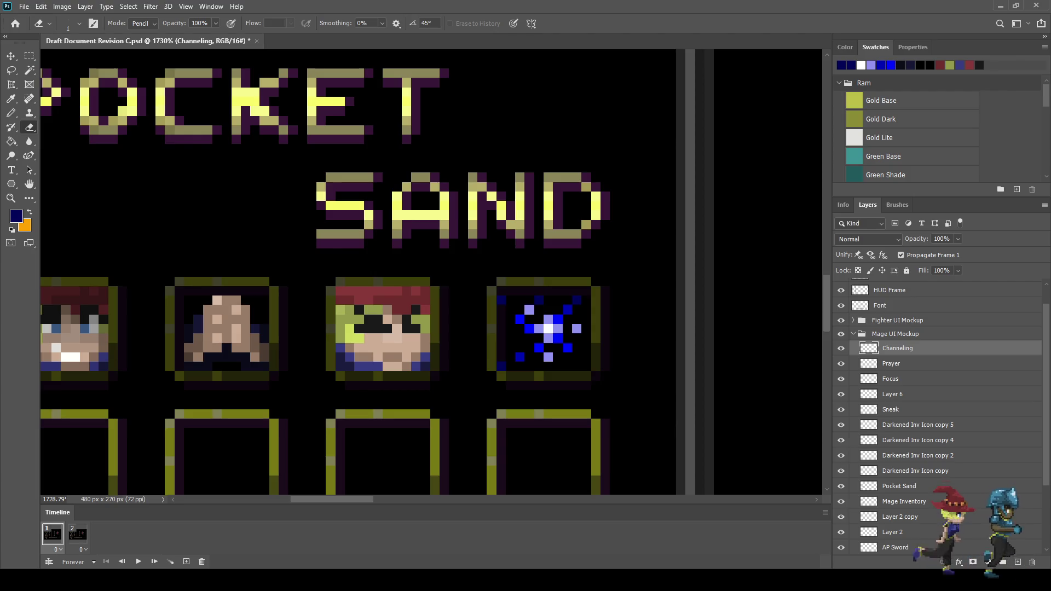
pyautogui.scroll(-8, 586, 366)
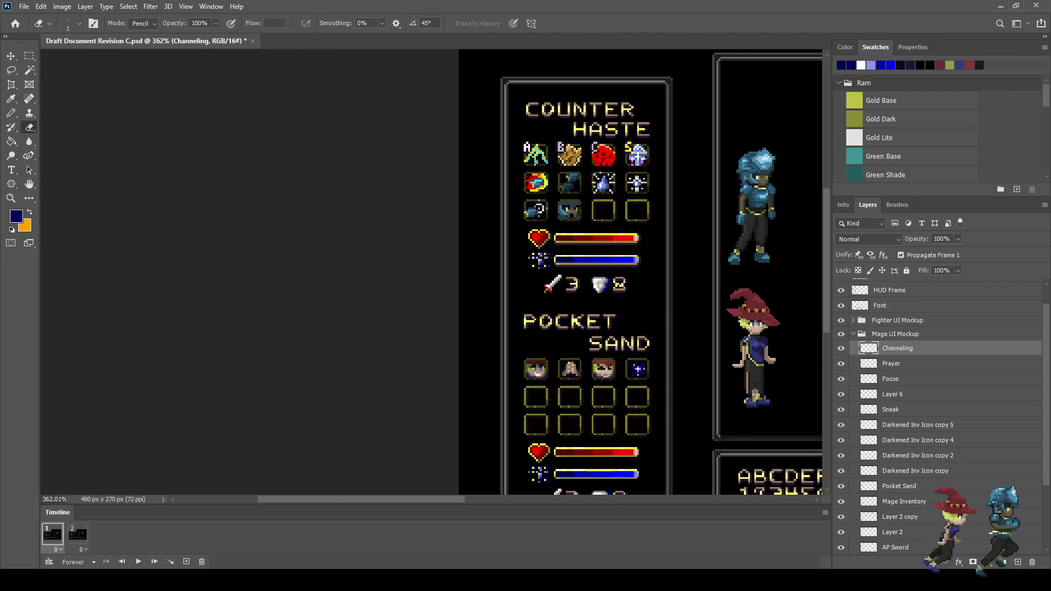
pyautogui.scroll(2, 668, 391)
pyautogui.hotkey('ctrl', 's')
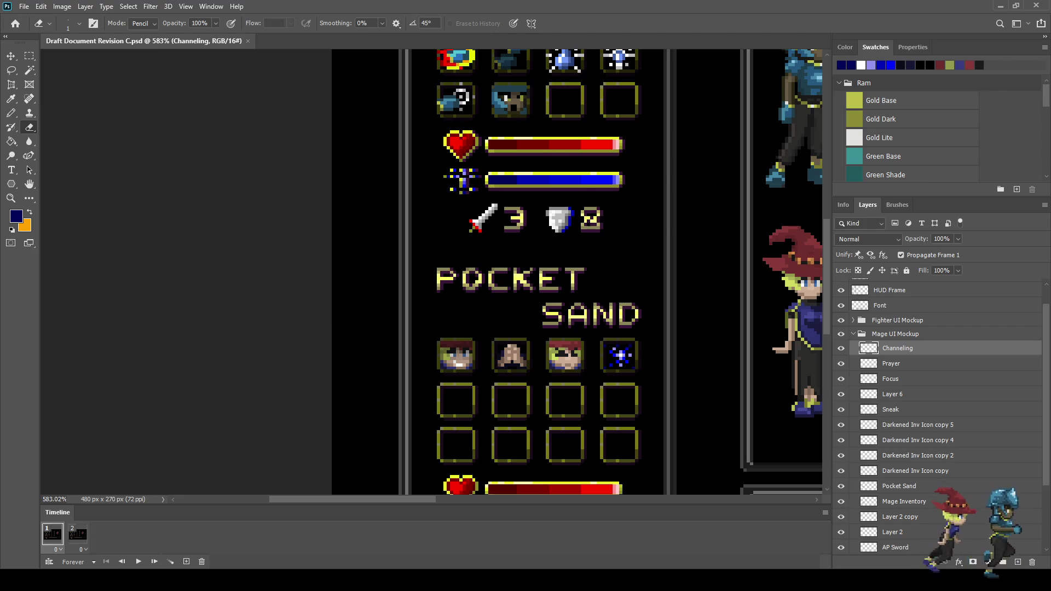
pyautogui.hotkey('ctrl', '1')
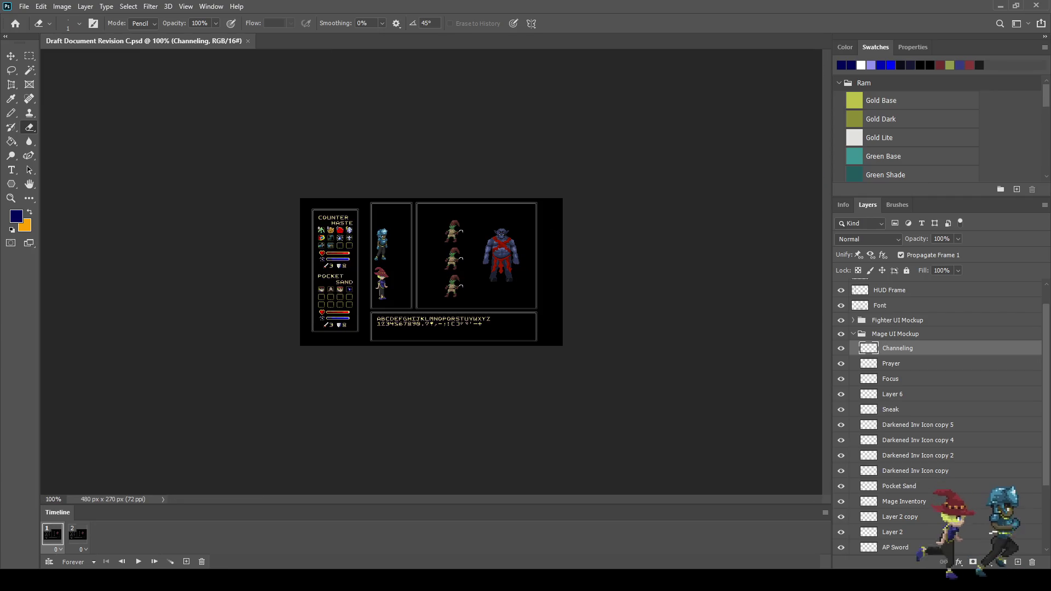